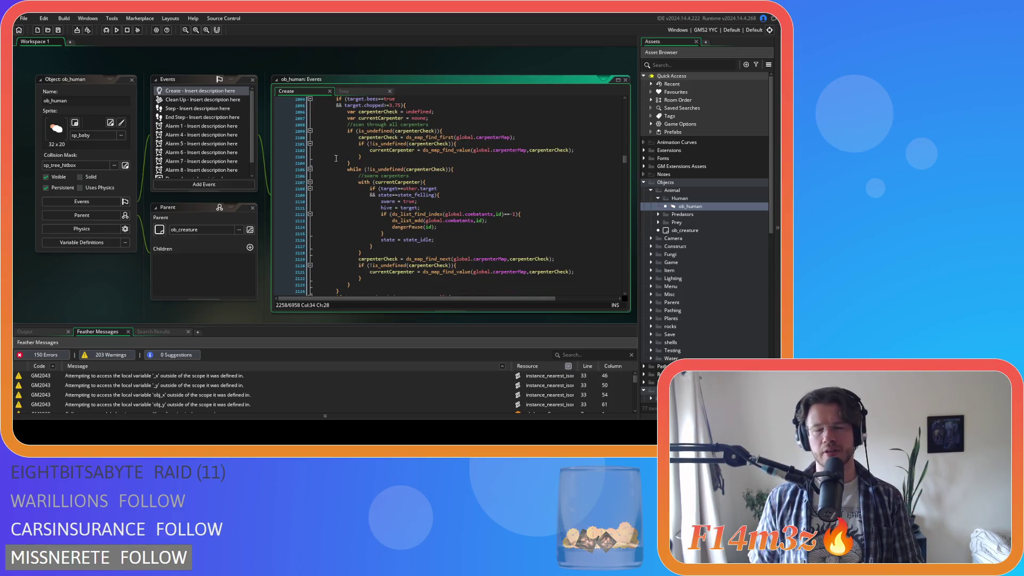
scroll(456, 222, down, 2)
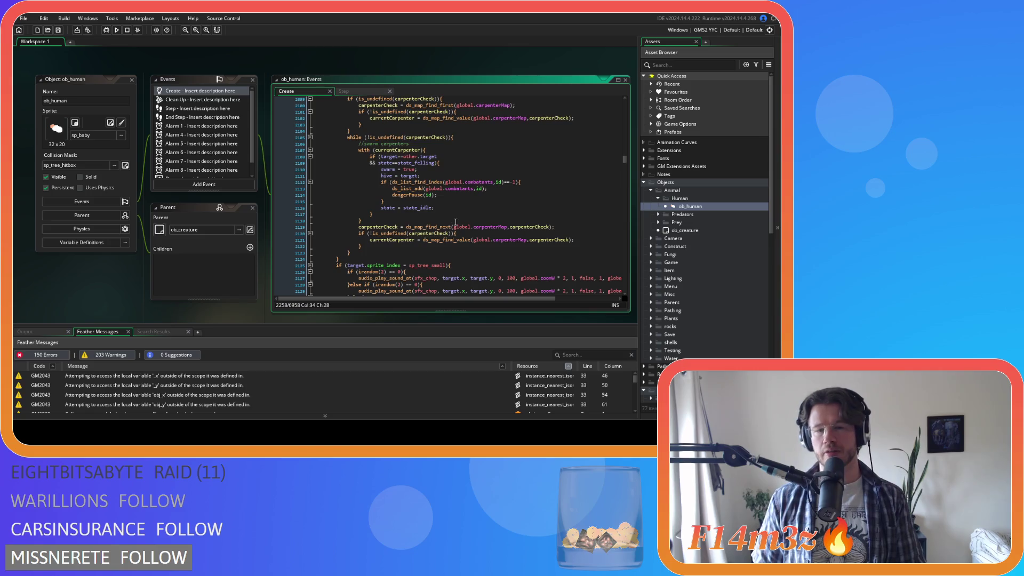
Review the carpenter swarm code, then insert a blank line after the combatants block's closing brace on line 2115.
click(438, 208)
click(451, 170)
click(453, 165)
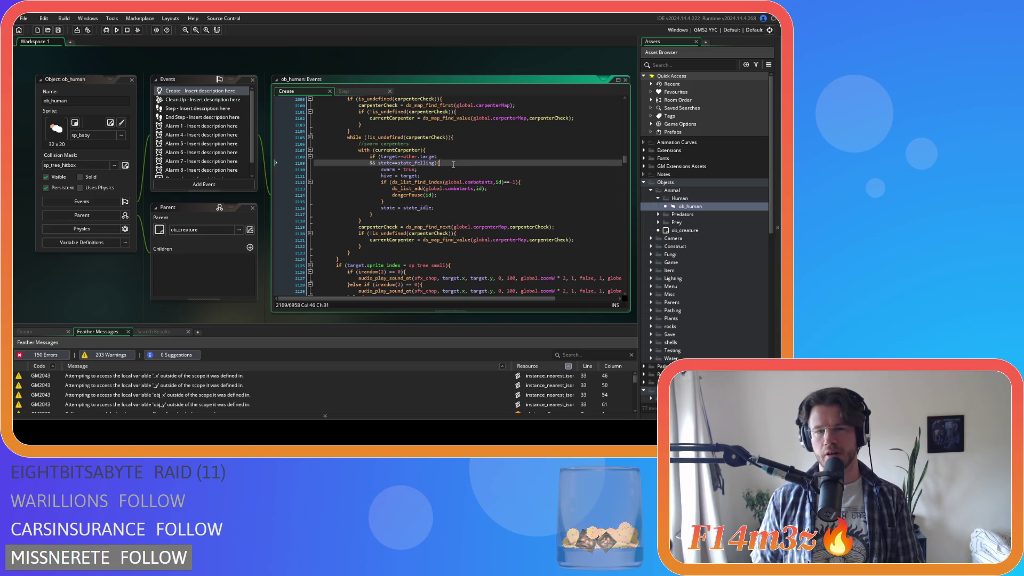
mouse_move(358, 143)
mouse_down()
mouse_move(425, 192)
mouse_move(384, 201)
mouse_up()
click(453, 189)
click(460, 214)
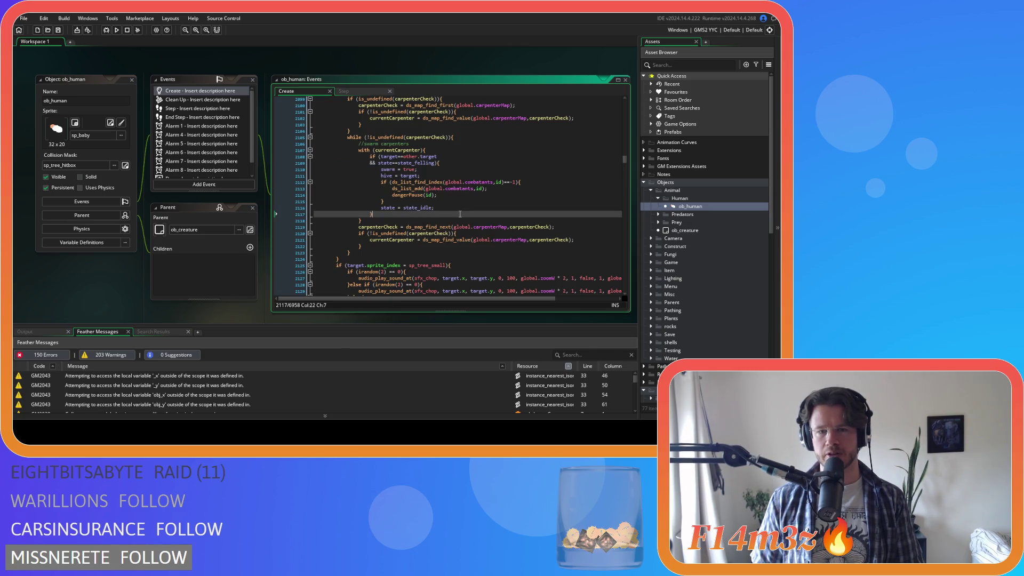
click(411, 203)
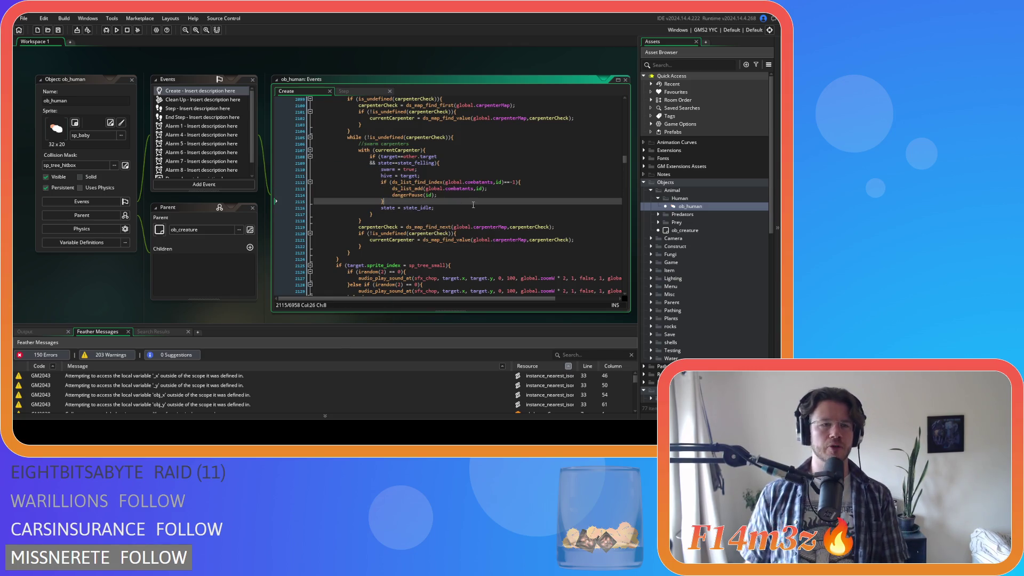
key(Return)
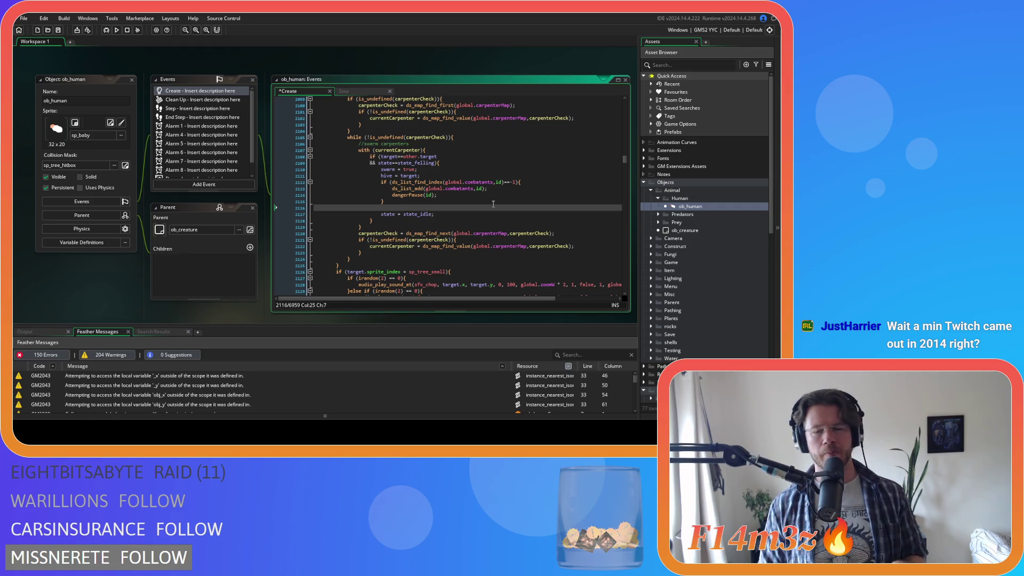
Start an if statement with empty braces whose condition begins with ds_list_f.
text(if ()
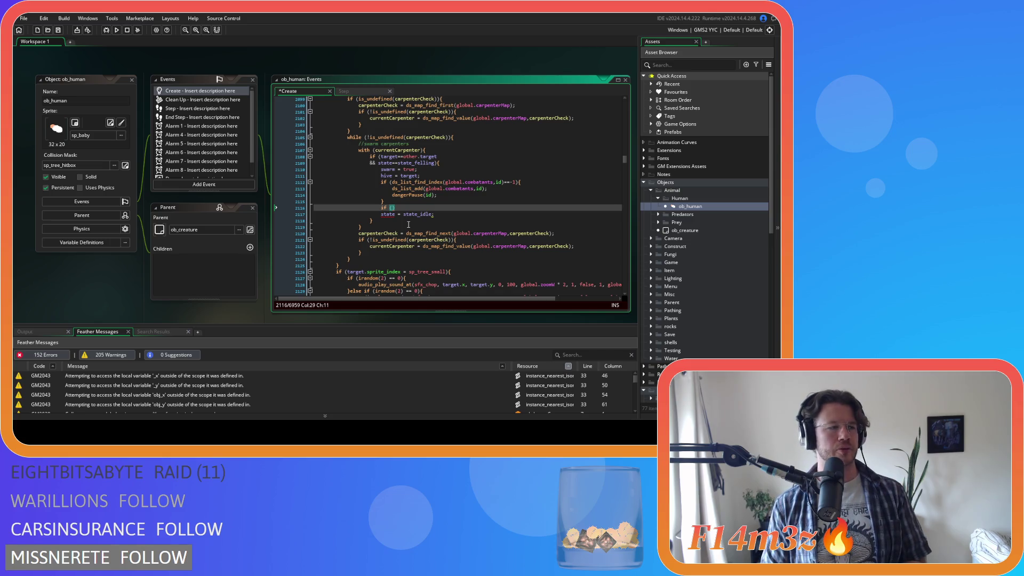
key(Right)
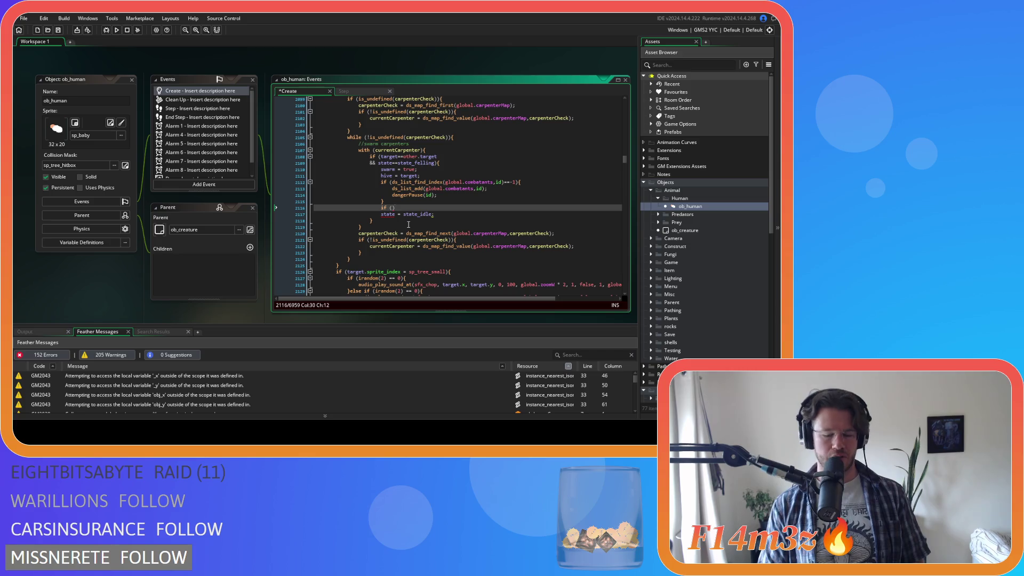
text({)
key(Return)
key(Up)
text(ds_list_)
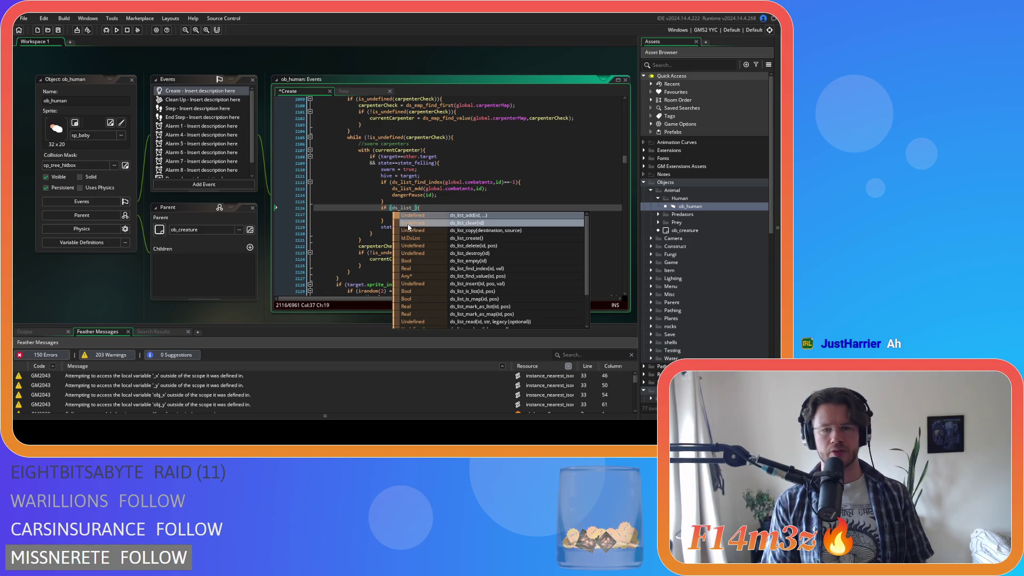
text(f)
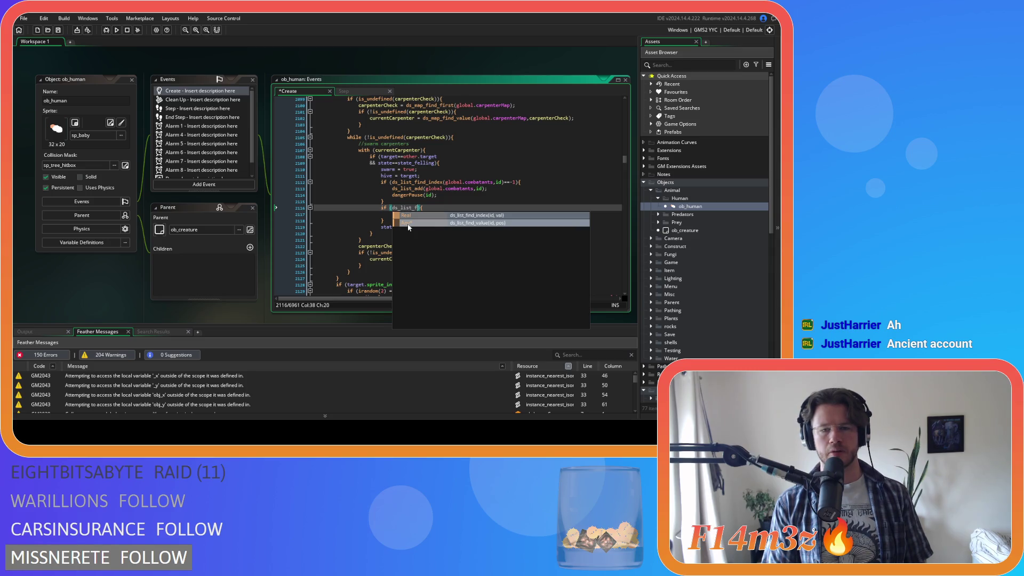
drag(385, 220, 376, 210)
Comment out the unfinished if block on lines 2116–2118 and open the sc_stateConditions script.
key(ctrl+k)
scroll(708, 301, down, 5)
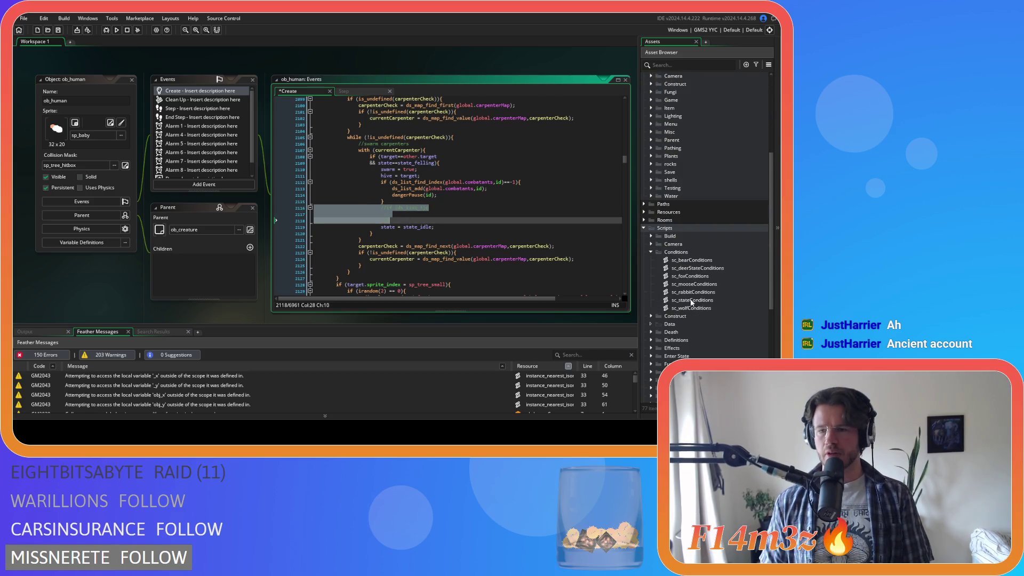
double_click(708, 300)
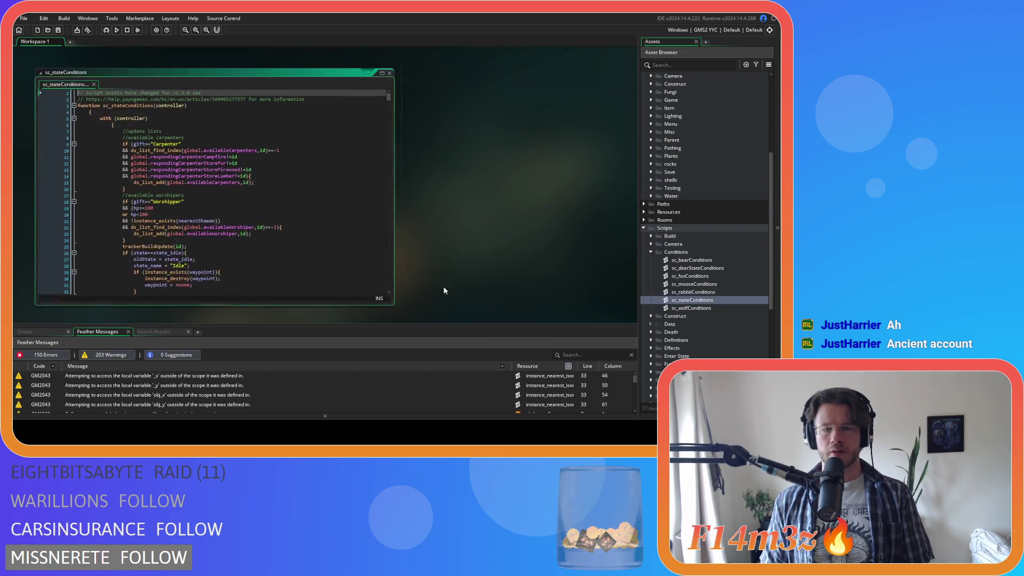
scroll(326, 183, down, 20)
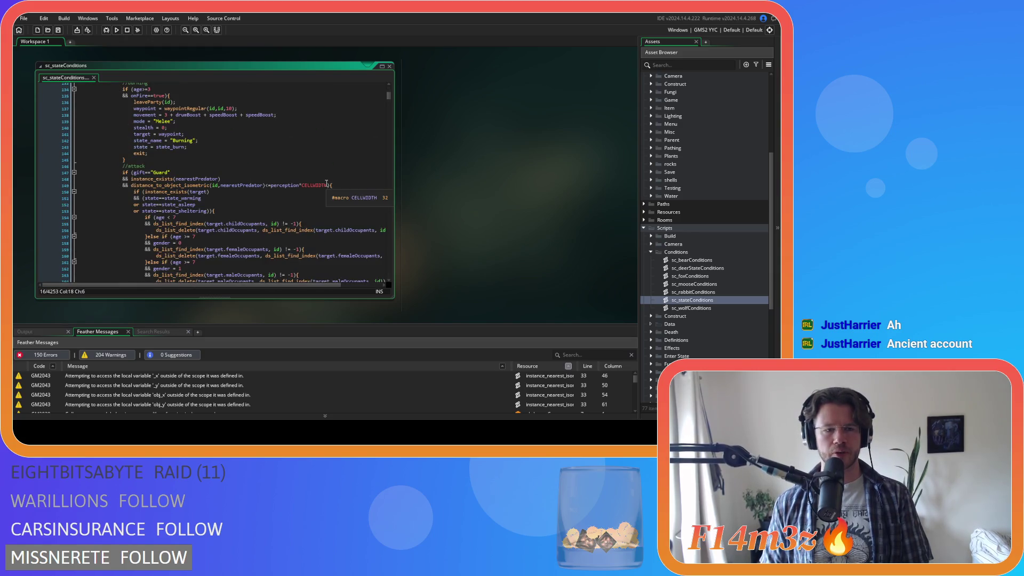
scroll(327, 183, up, 12)
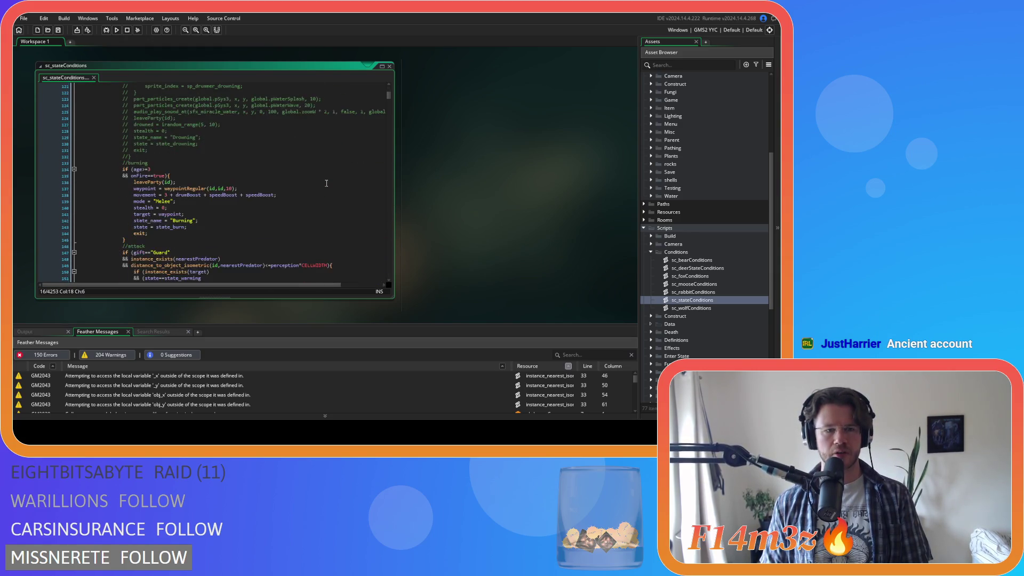
scroll(326, 183, up, 7)
Search sc_stateConditions for state_fell and go to the line taking the first felling list entry.
click(328, 137)
key(ctrl+f)
text(state_fell)
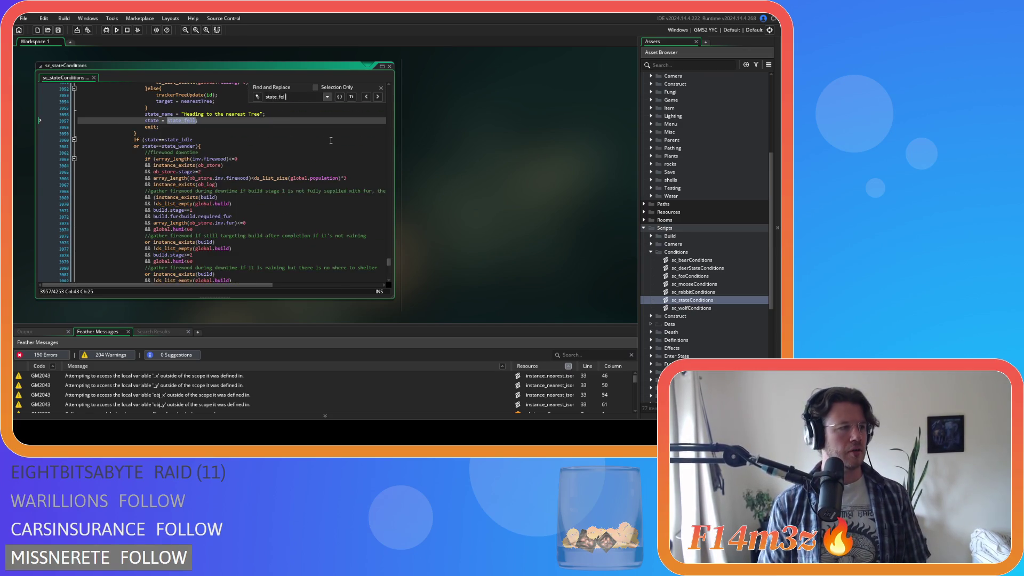
key(Escape)
click(224, 121)
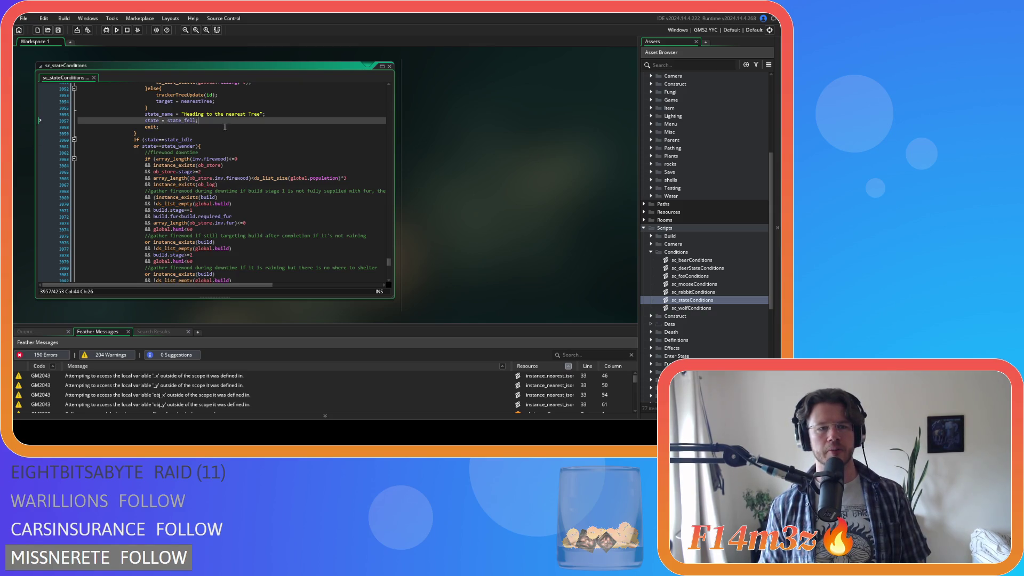
scroll(225, 127, up, 3)
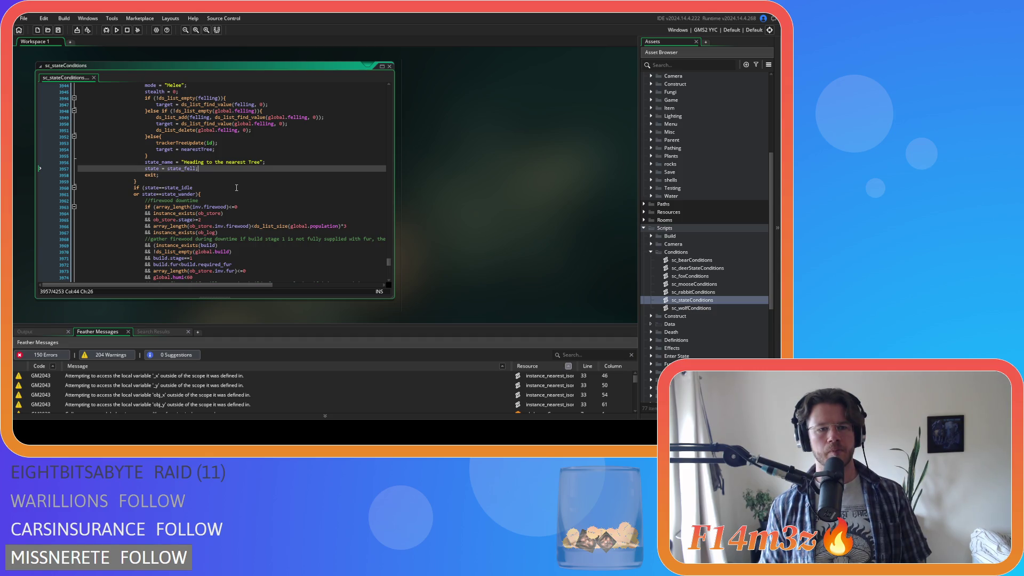
scroll(236, 187, up, 1)
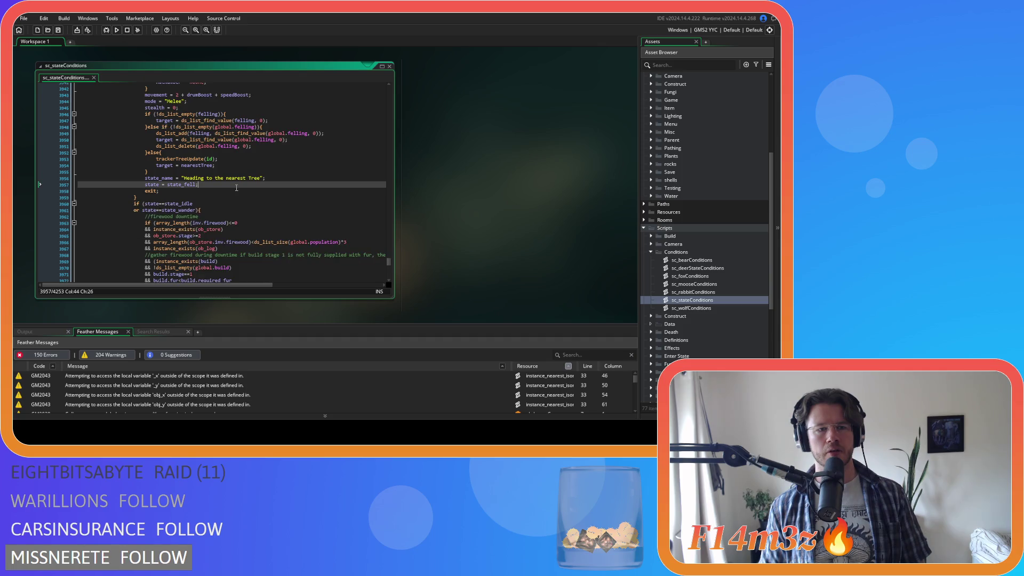
click(271, 121)
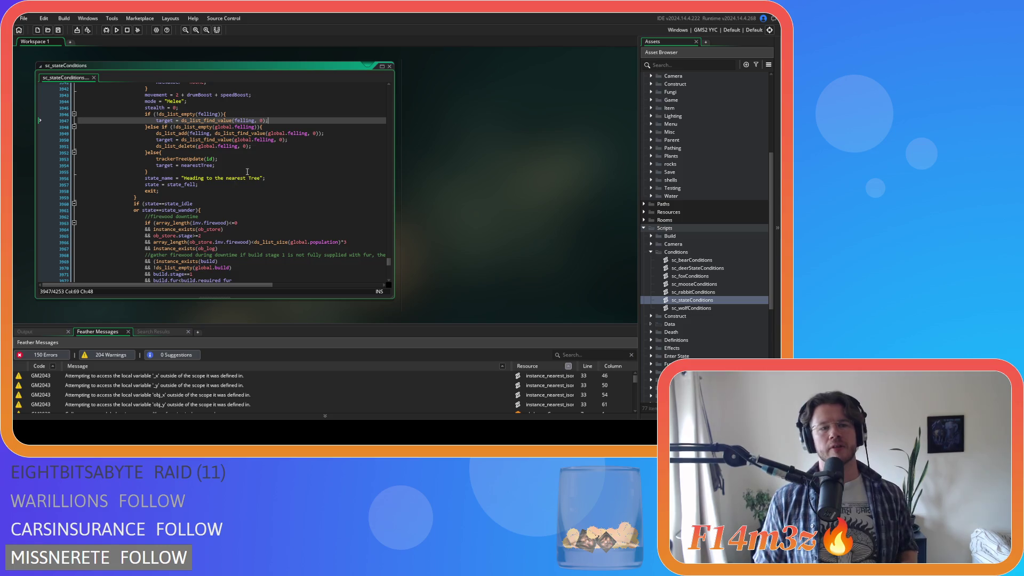
scroll(409, 146, up, 5)
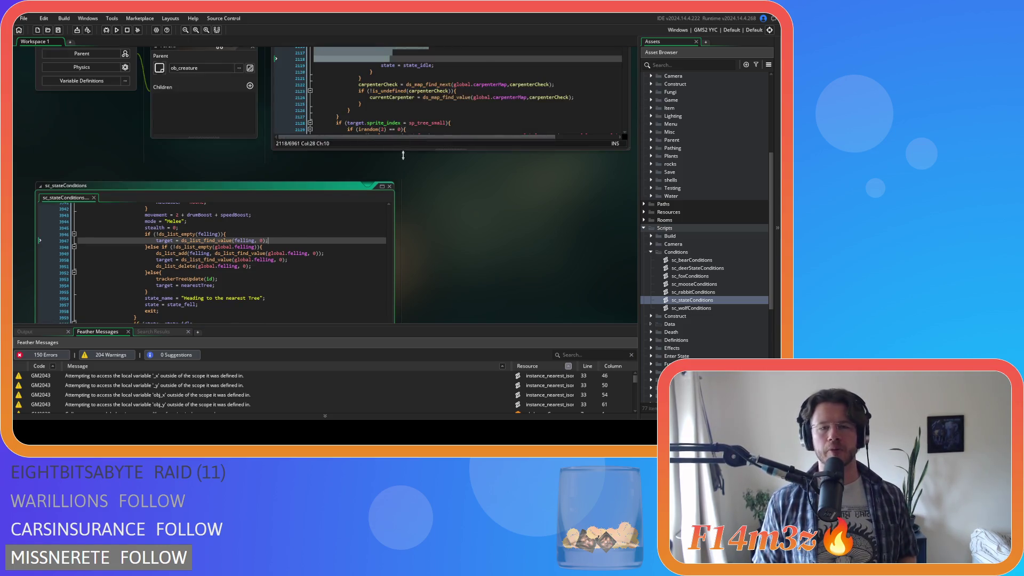
Set the line 2116 if condition to ds_list_find_index(felling,target.id)!=-1.
click(382, 284)
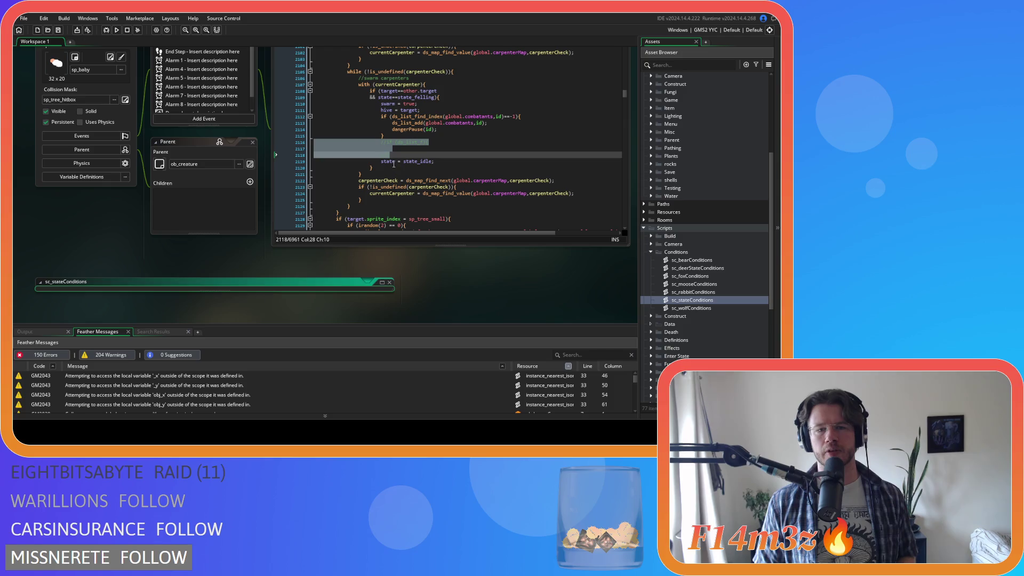
click(377, 142)
text(ds_list_fi)
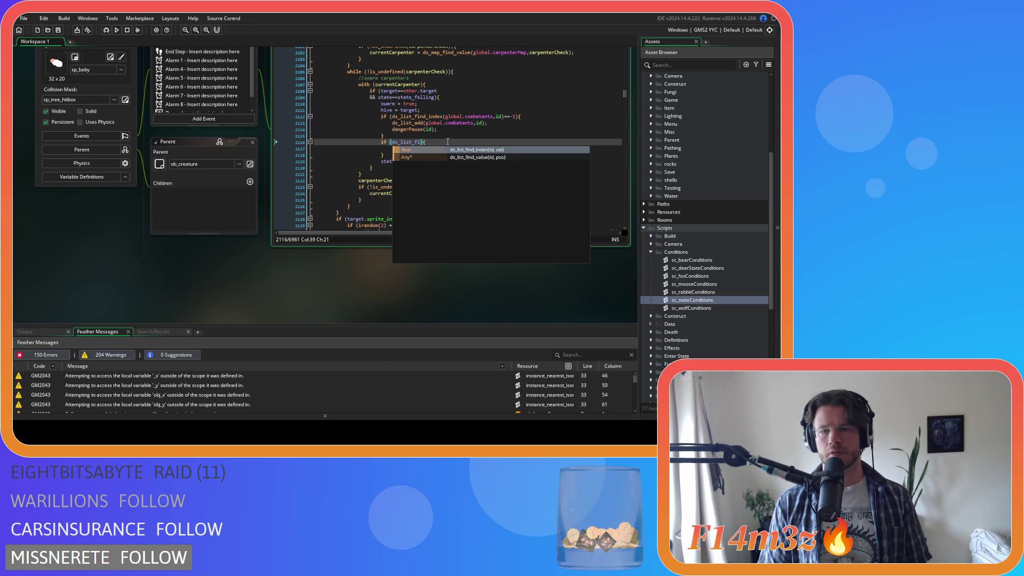
key(Return)
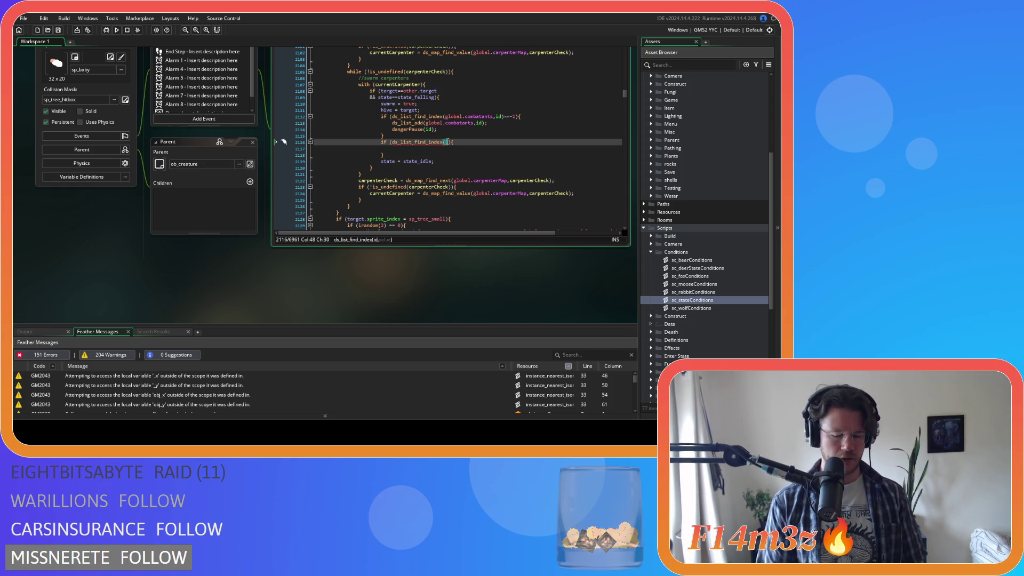
text(t_find_index(felling)
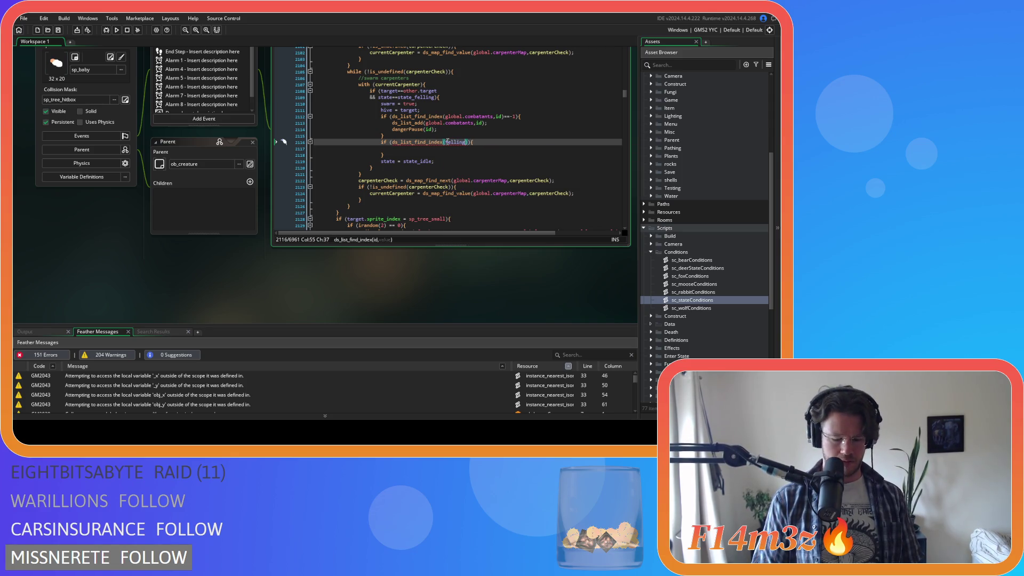
text(,target)
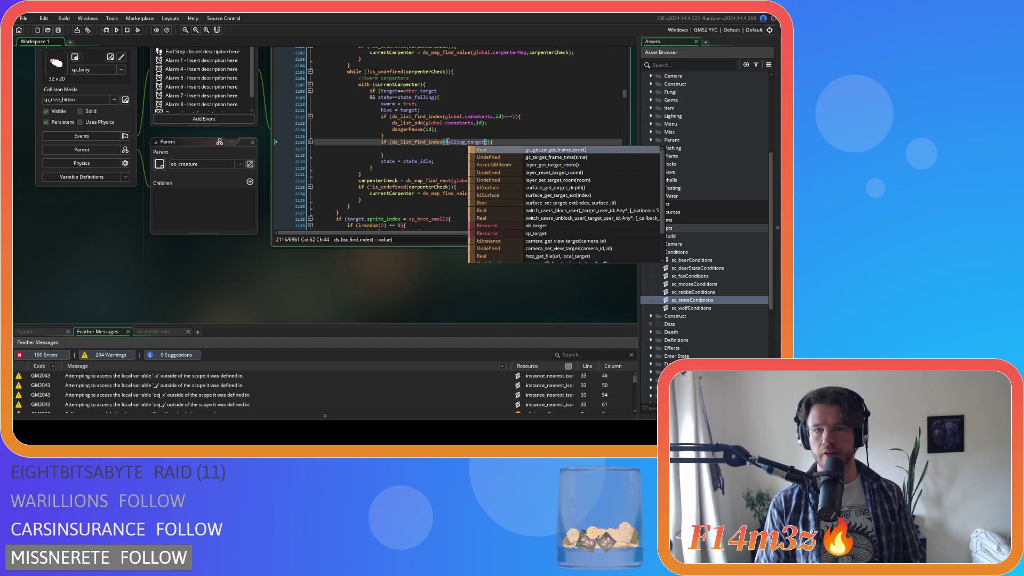
text(.id))
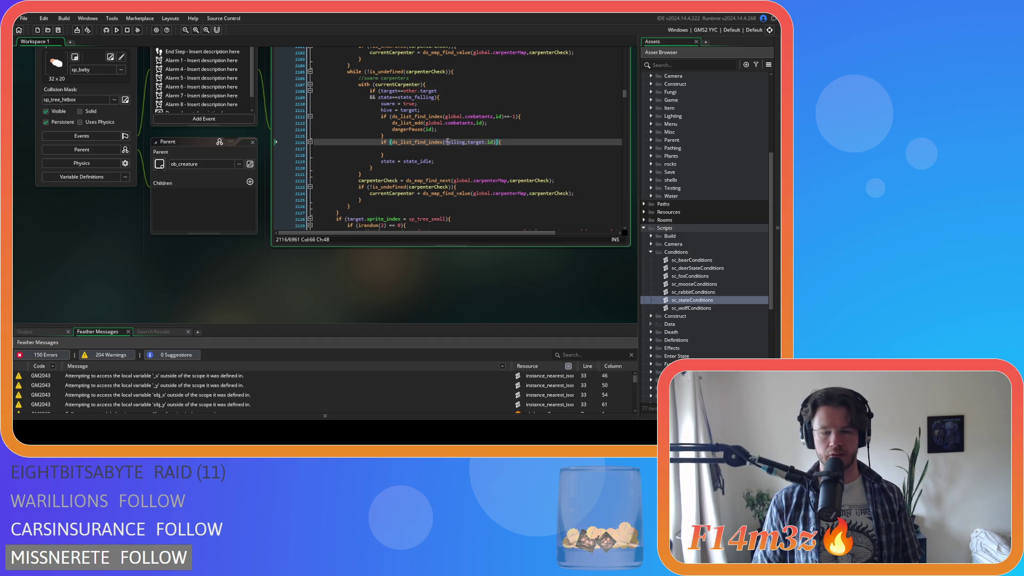
key(Left)
key(Left)
key(Left)
key(Left)
key(Left)
key(Left)
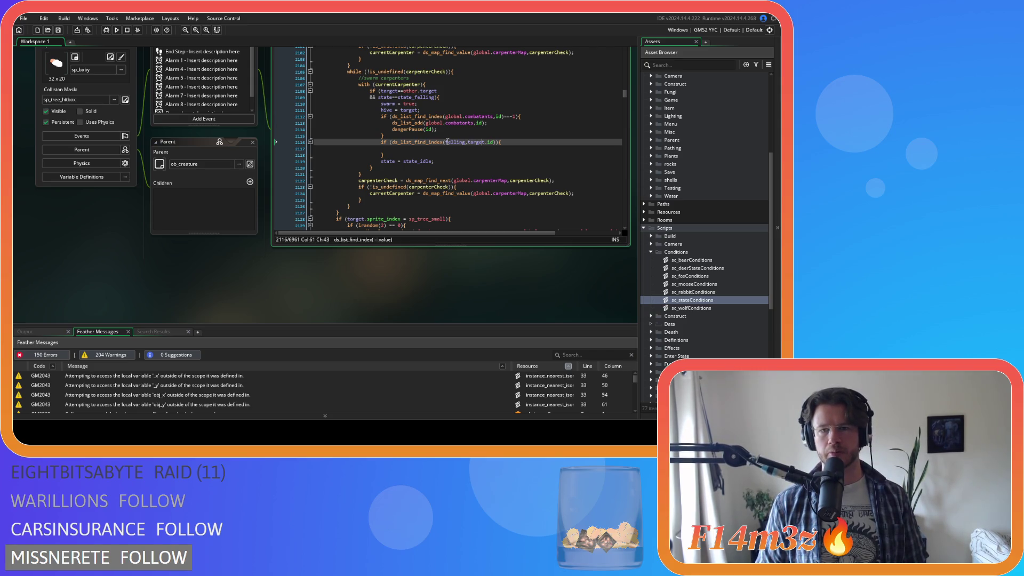
key(Right)
key(Right)
text(==)
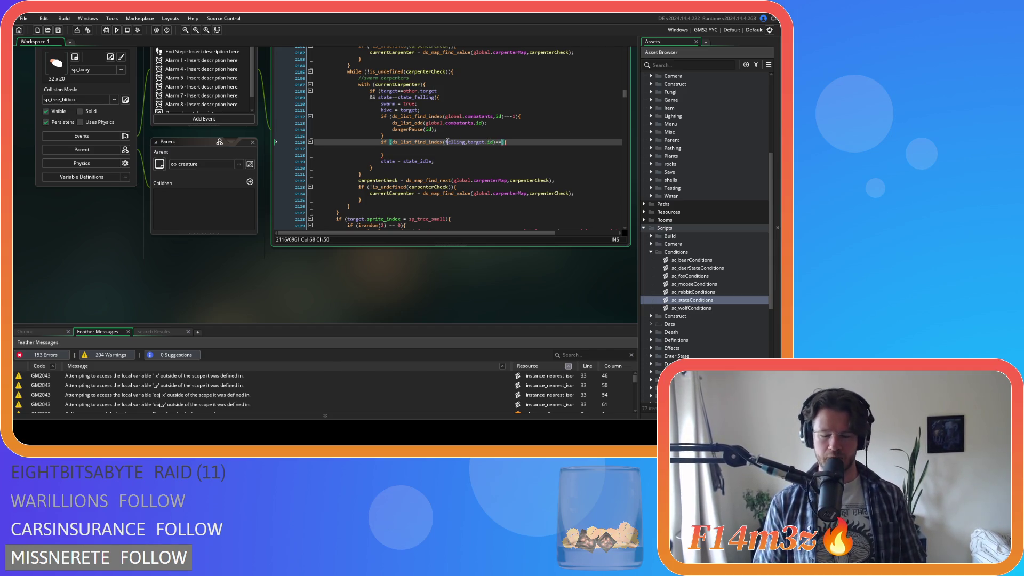
key(BackSpace)
key(BackSpace)
text(!=)
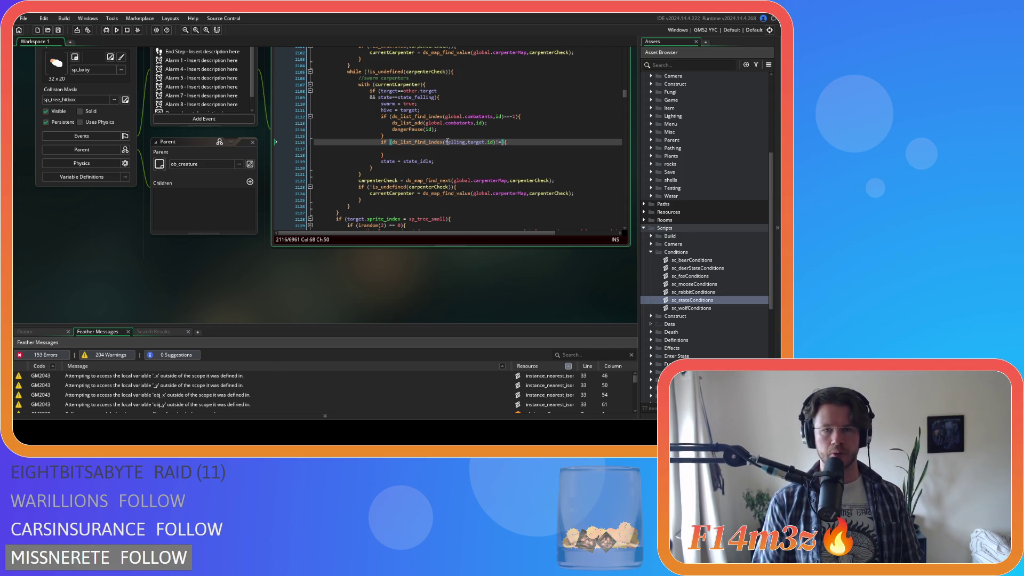
text(-1))
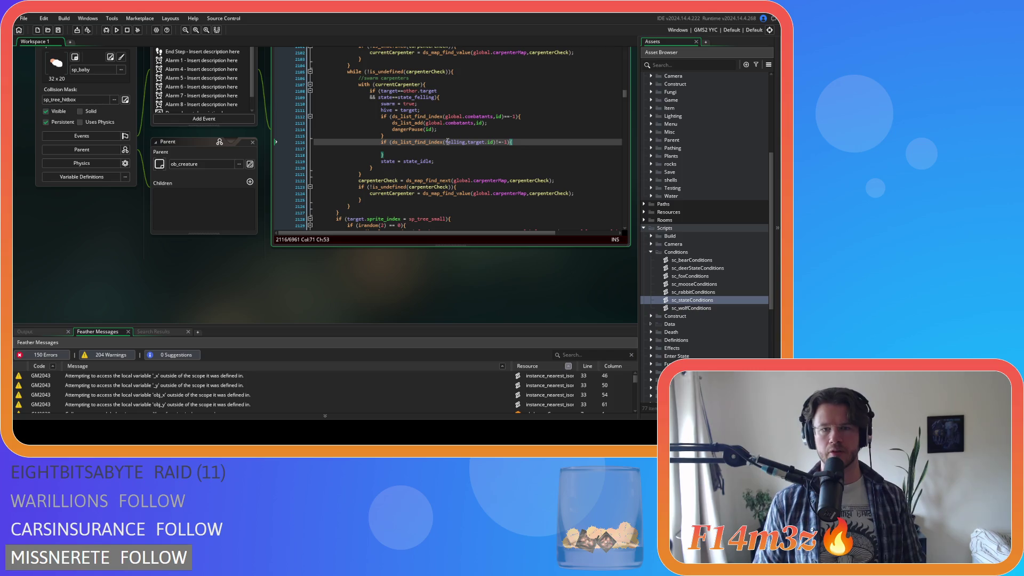
Add ds_list_delete(felling,ds_list_find_index(felling,target.id)); inside the if block.
key(Down)
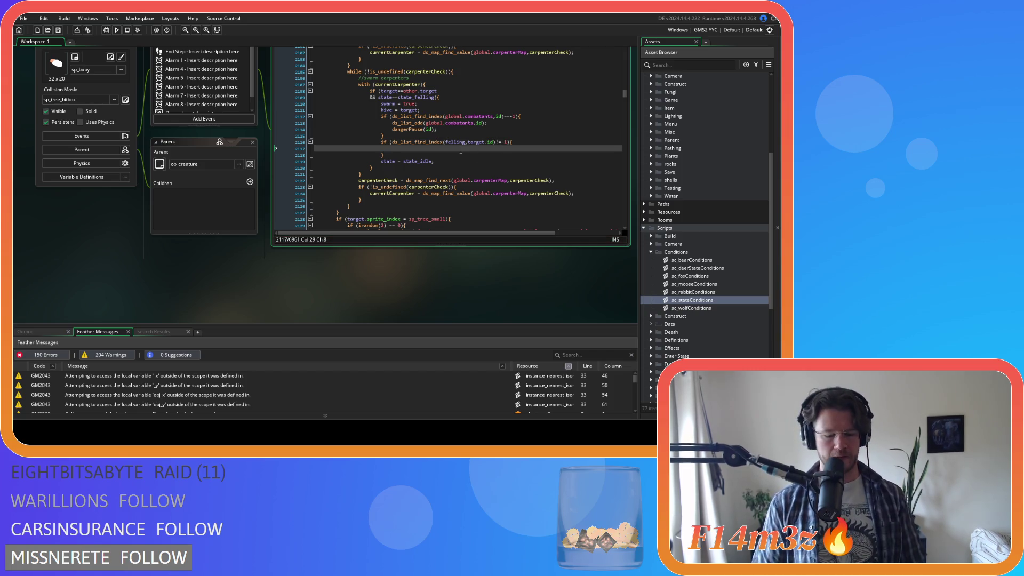
text(ds_list_dele)
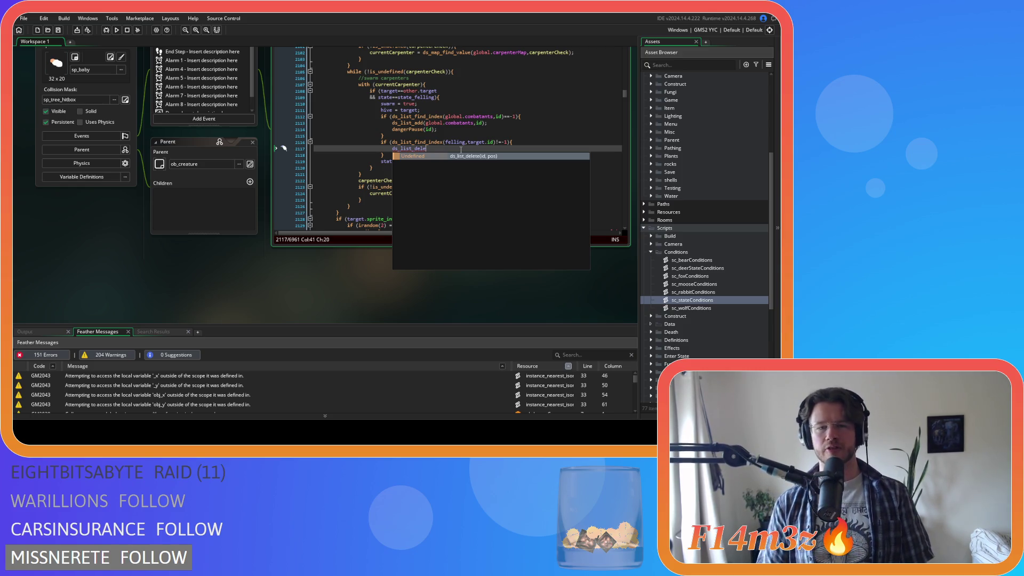
text(te()
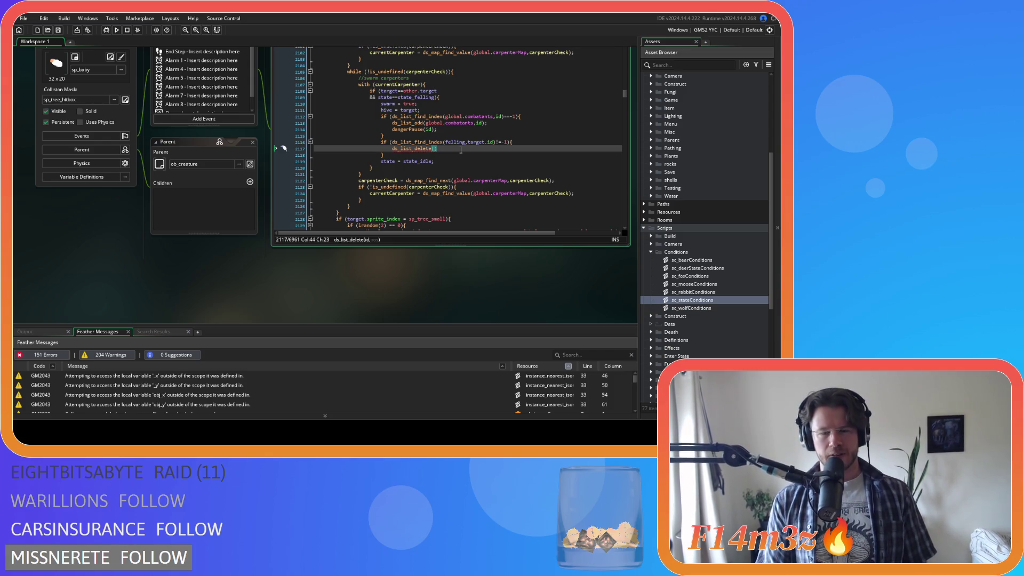
text(felling)
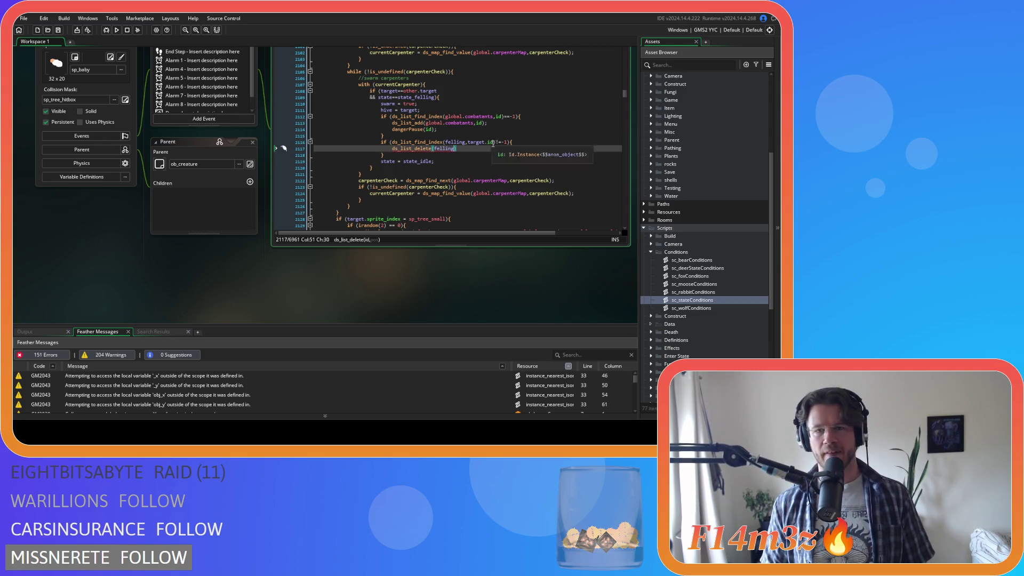
drag(497, 142, 392, 142)
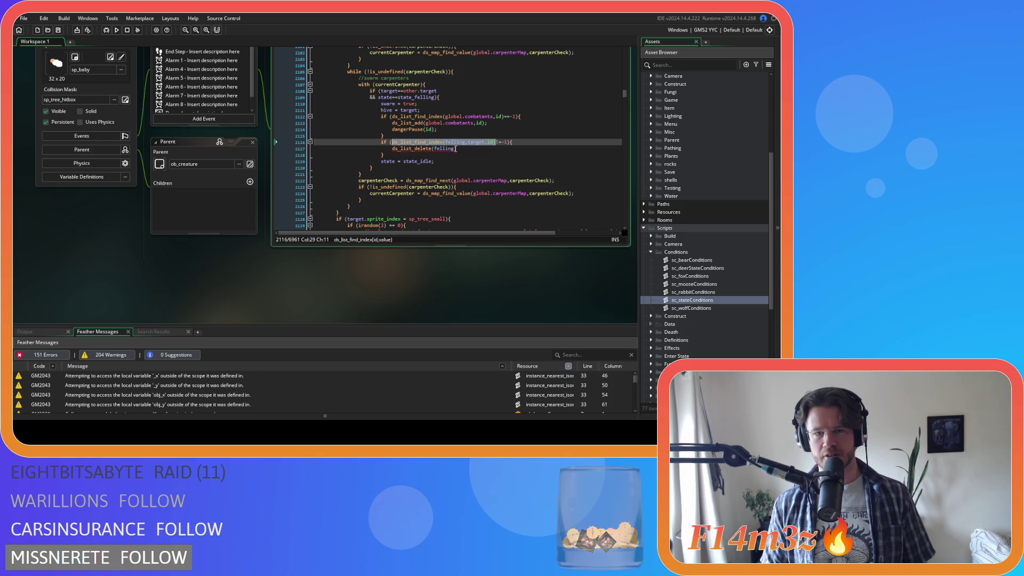
key(ctrl+c)
click(456, 149)
text(,)
key(ctrl+v)
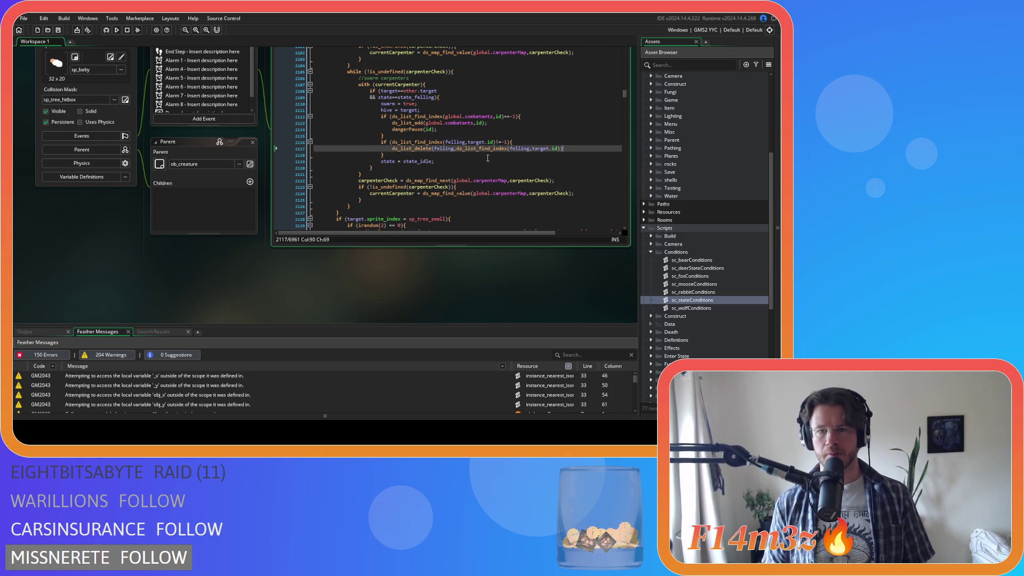
key(Down)
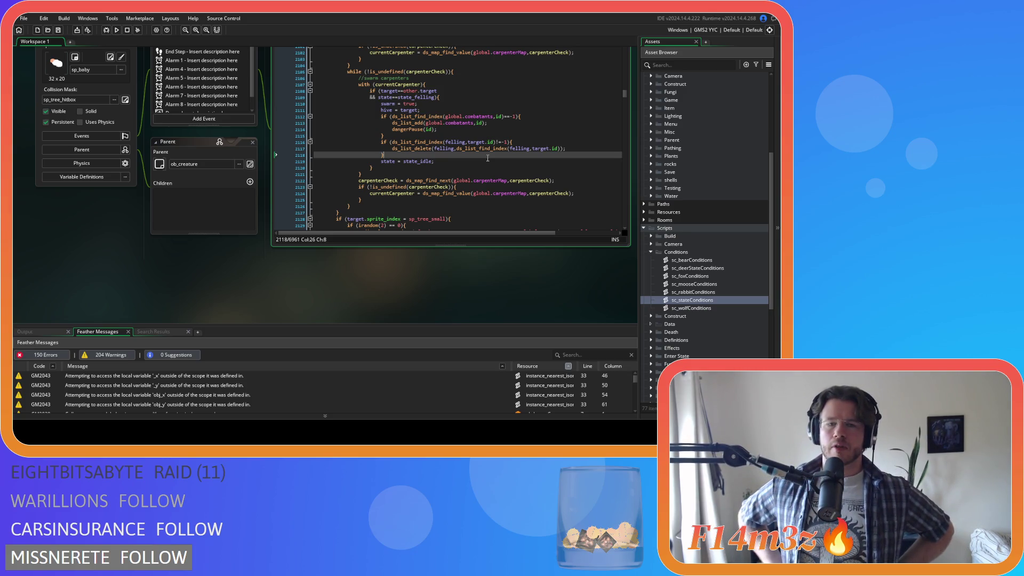
click(691, 301)
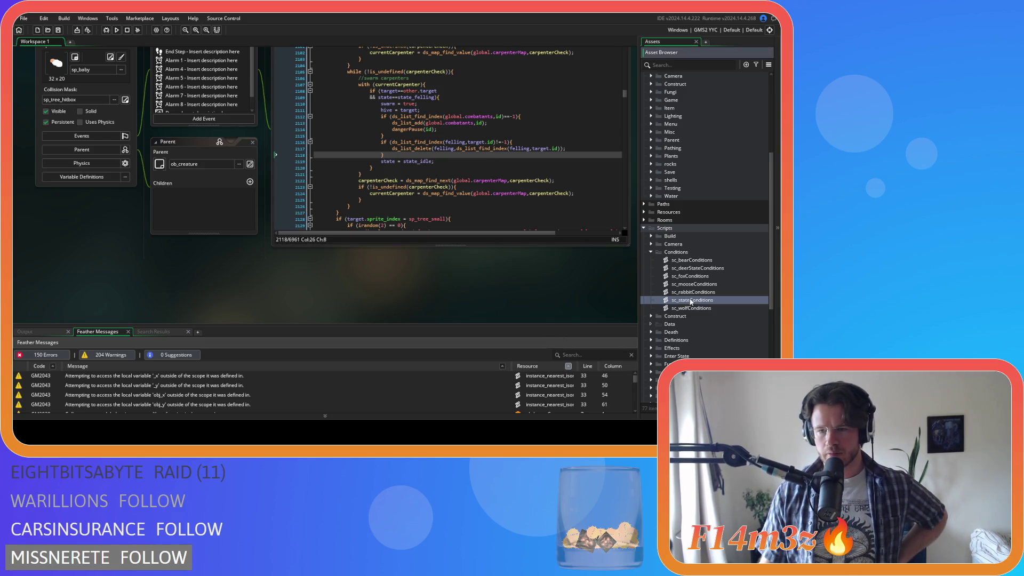
Open sc_stateConditions and search it for state_fell.
key(Return)
key(ctrl+f)
text(state_)
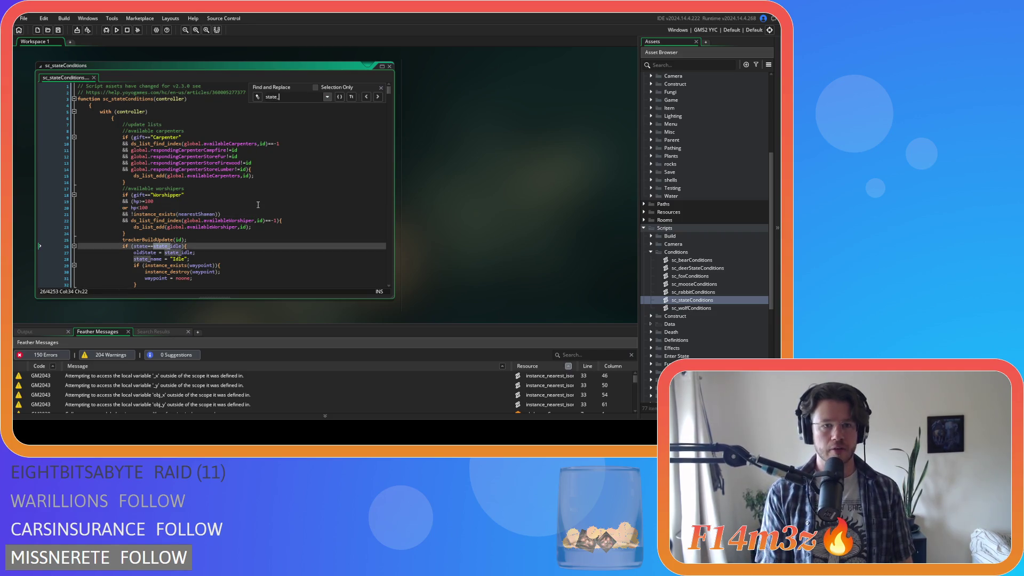
key(BackSpace)
text(_fell)
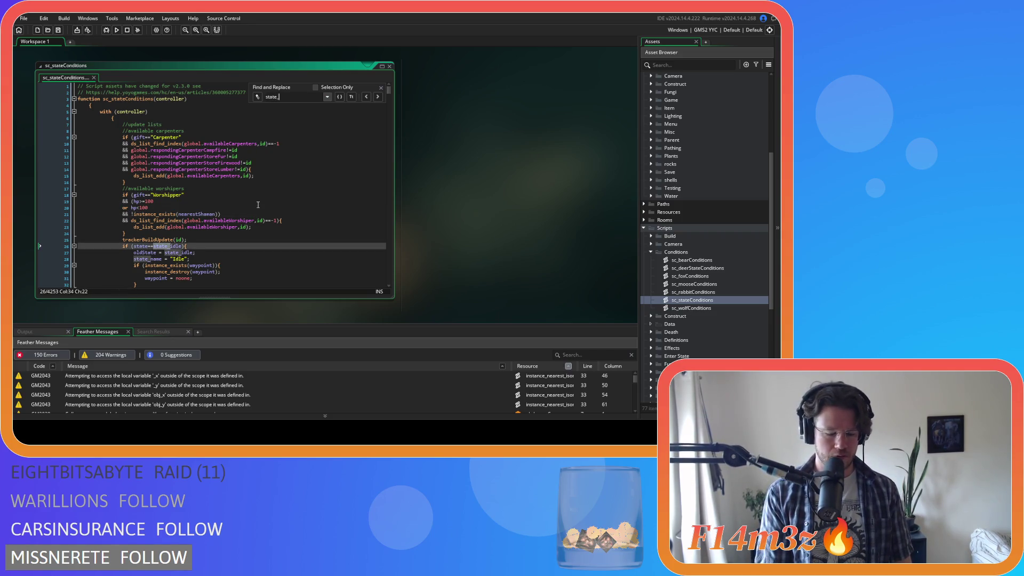
Review the felling-list target assignment and removal code on lines 3944–3950.
scroll(243, 204, up, 12)
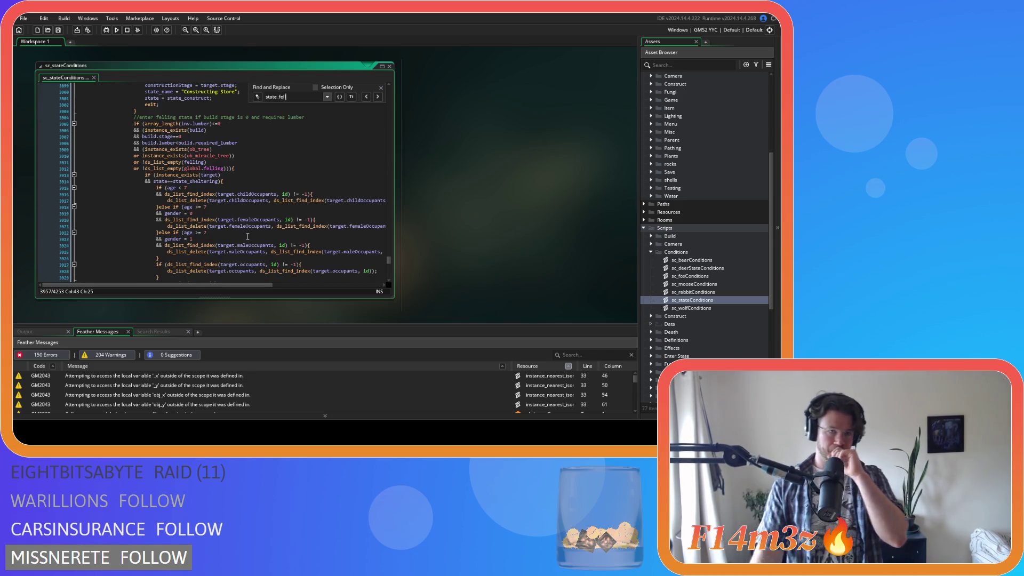
scroll(248, 237, down, 15)
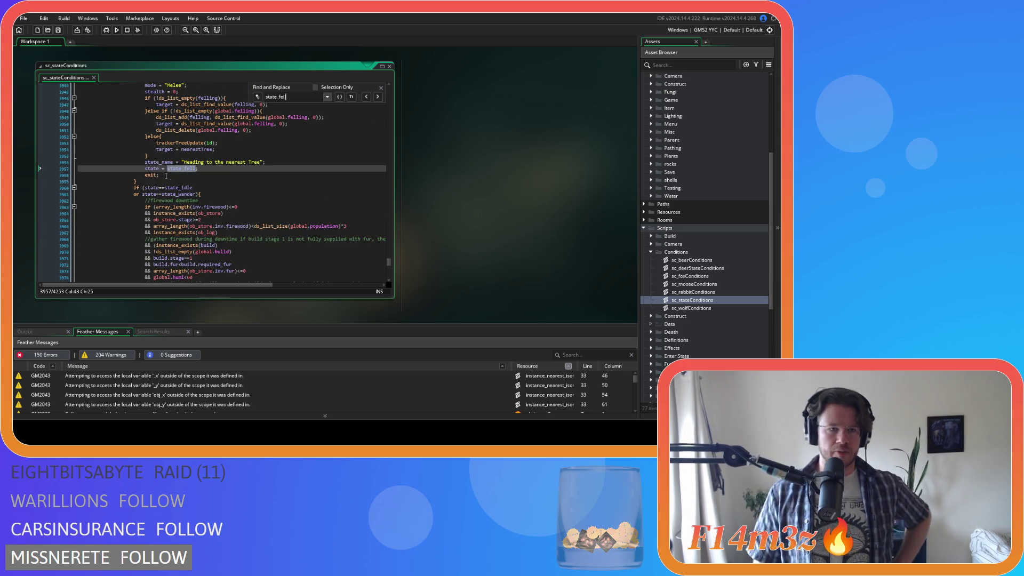
scroll(194, 181, up, 3)
drag(162, 197, 196, 197)
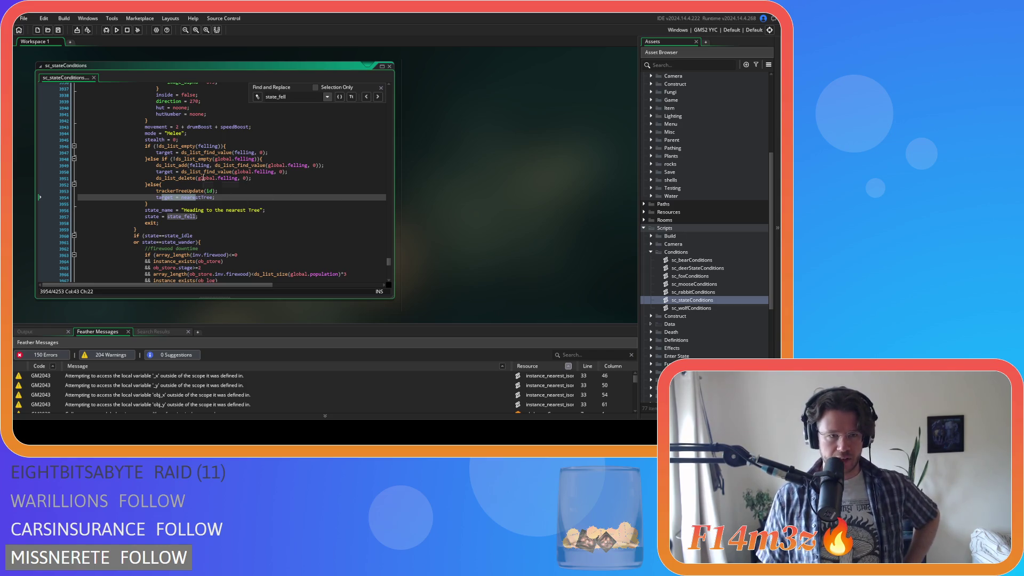
mouse_move(202, 168)
mouse_move(195, 165)
mouse_down()
mouse_move(241, 165)
mouse_move(229, 153)
mouse_move(196, 153)
mouse_up()
mouse_move(187, 178)
click(285, 152)
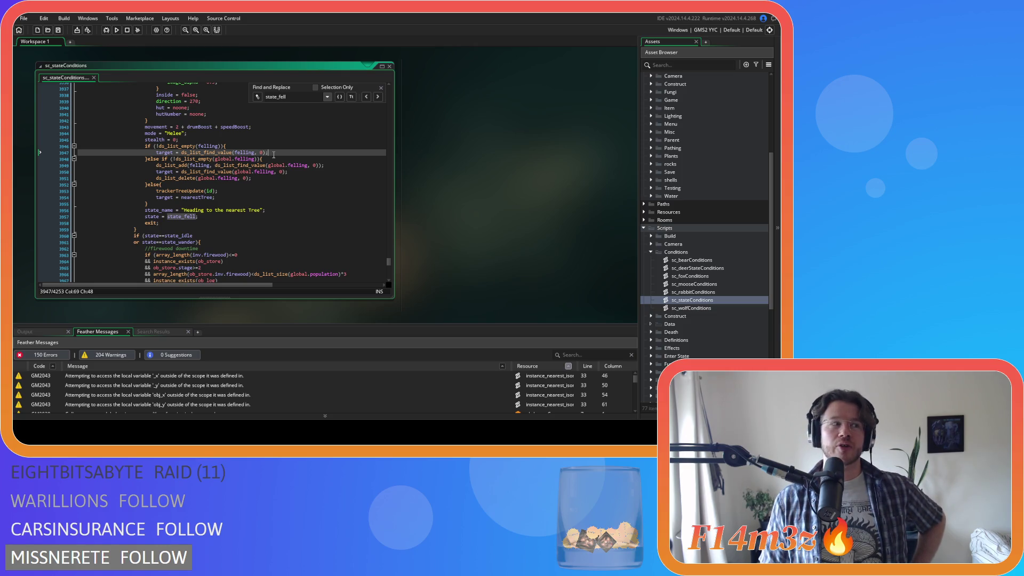
scroll(274, 155, up, 3)
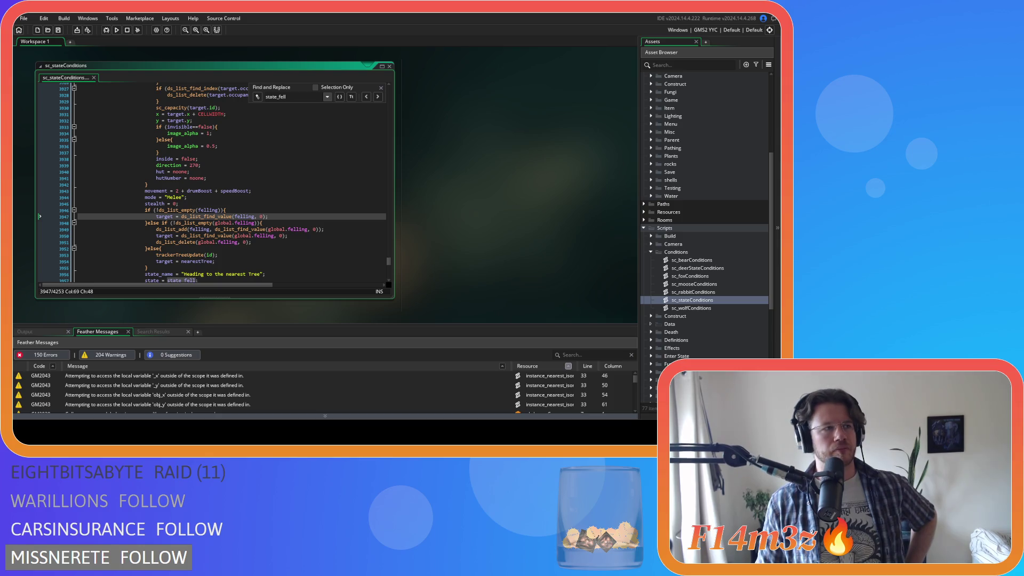
click(266, 146)
click(306, 235)
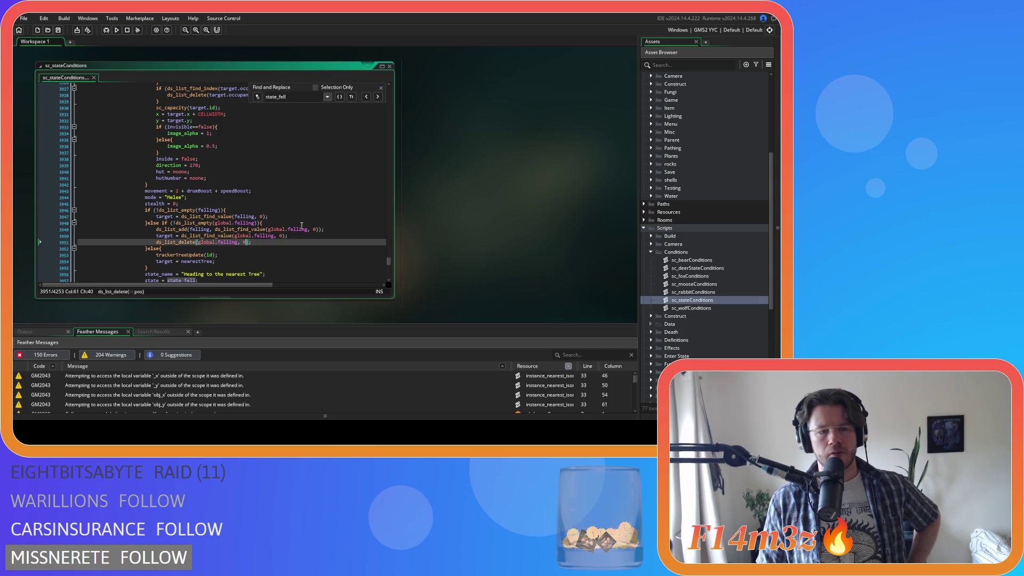
drag(190, 197, 217, 230)
click(381, 88)
scroll(687, 200, up, 5)
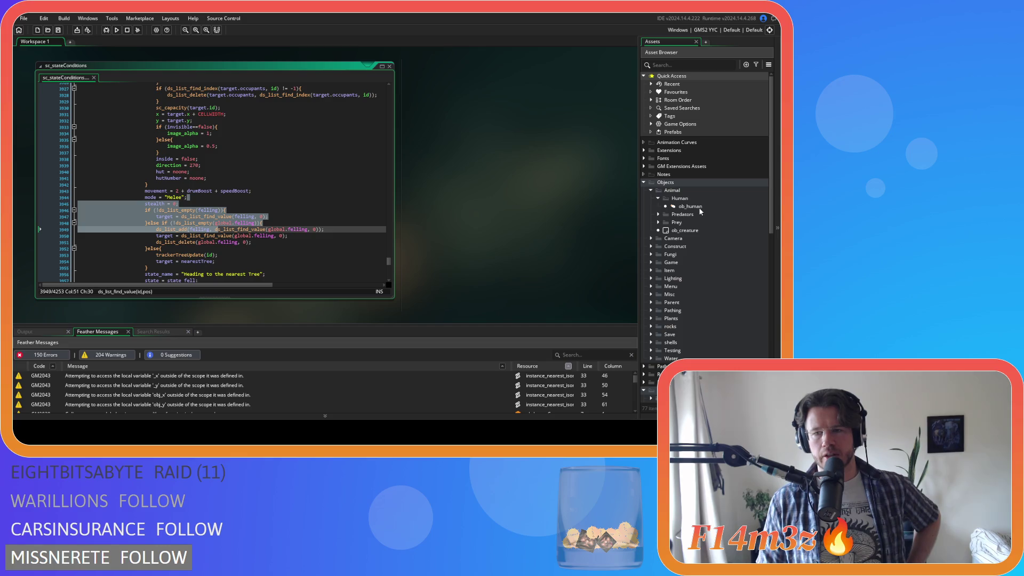
double_click(699, 209)
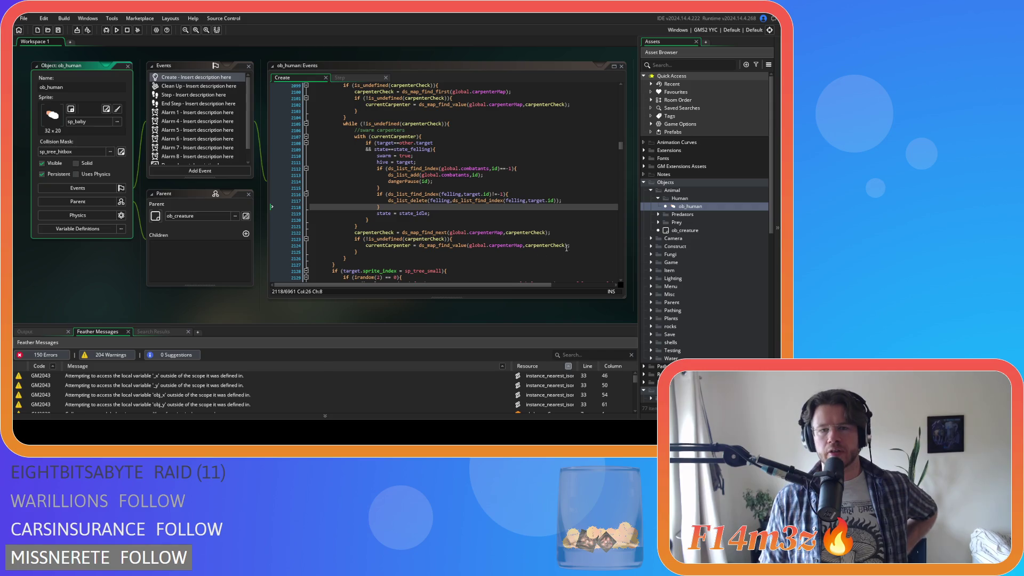
key(shift+Up)
key(shift+Up)
key(shift+Up)
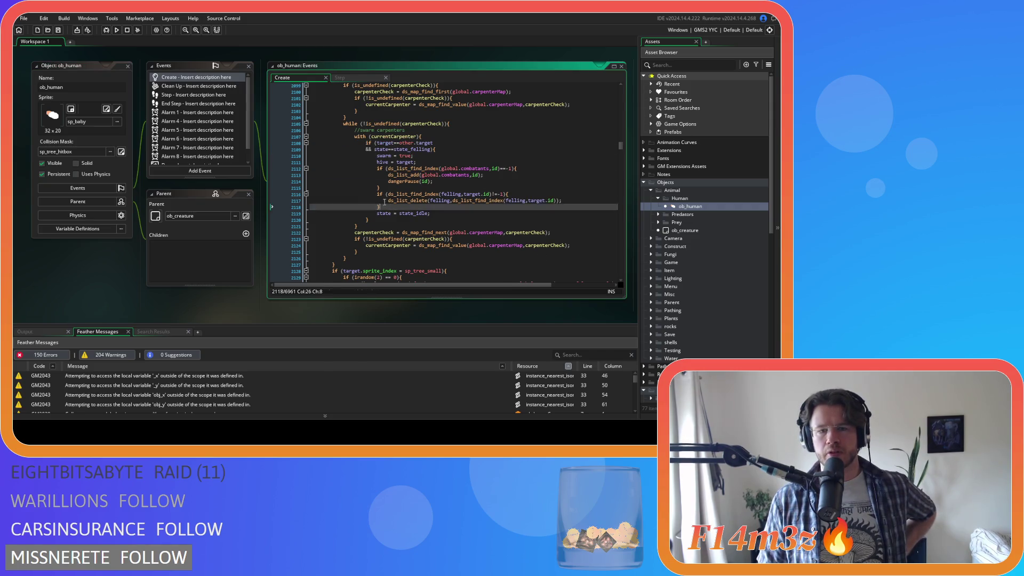
shift+click(371, 197)
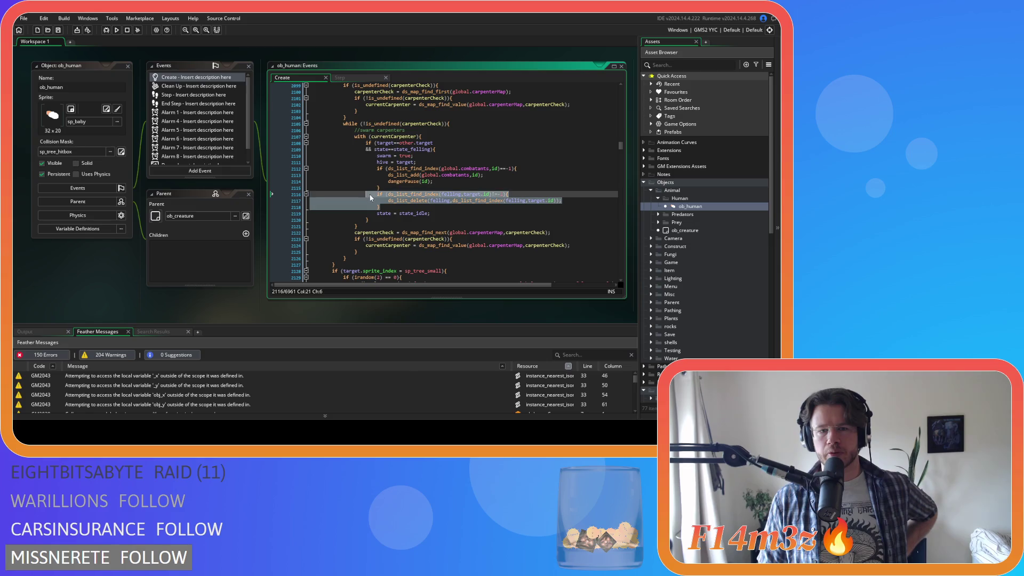
shift+click(356, 194)
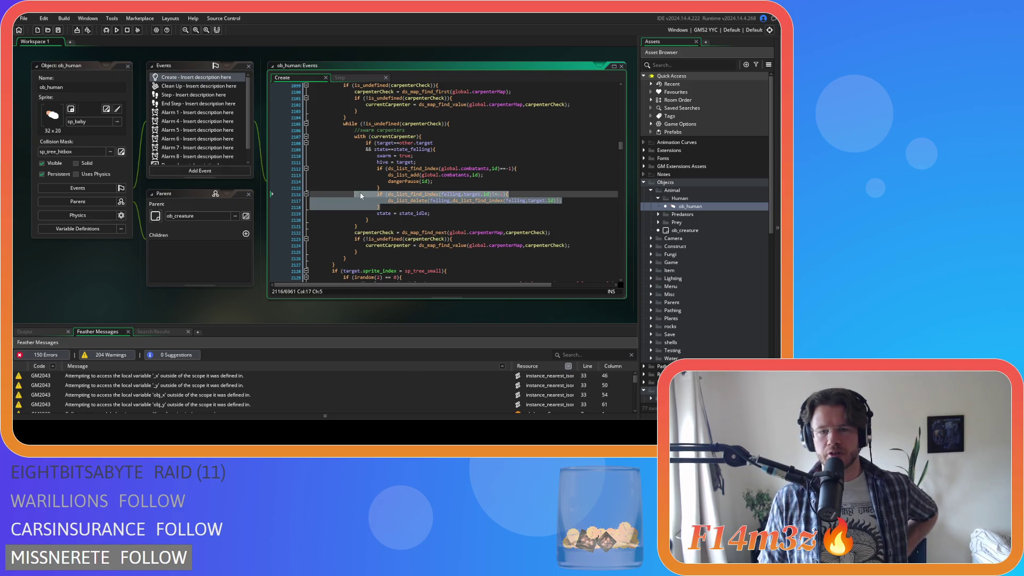
scroll(511, 187, down, 6)
scroll(510, 190, down, 20)
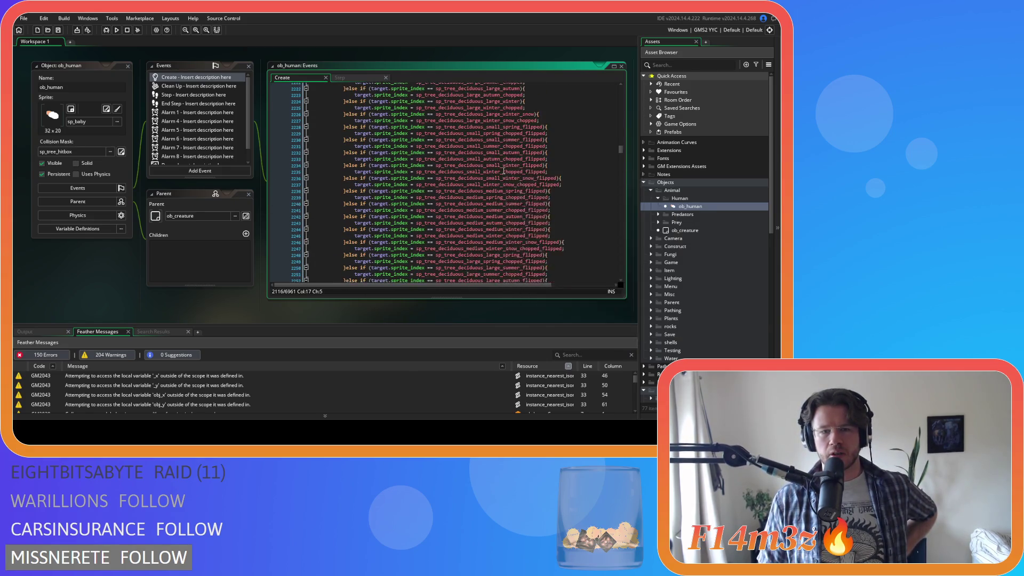
scroll(496, 179, down, 8)
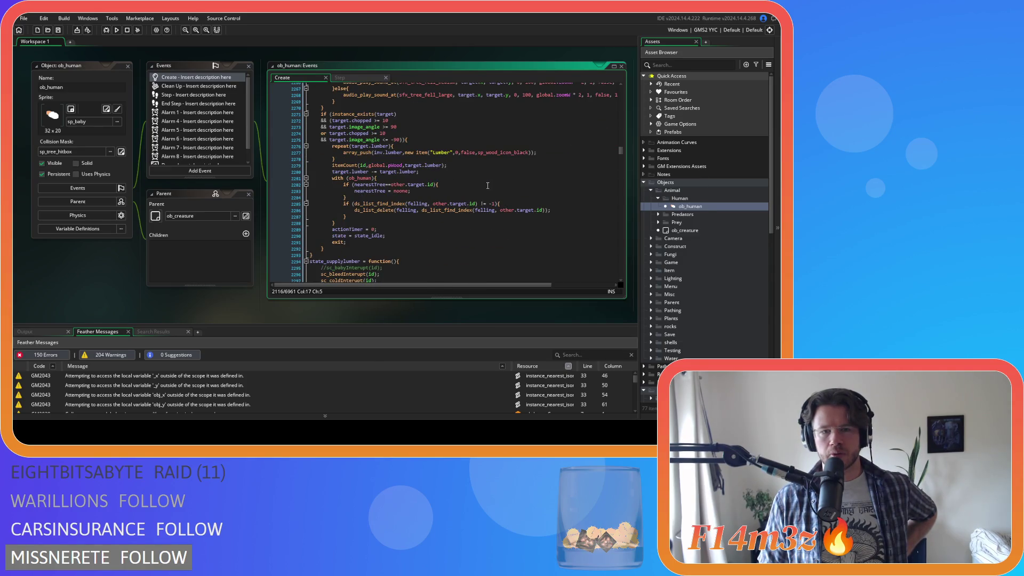
drag(341, 217, 342, 206)
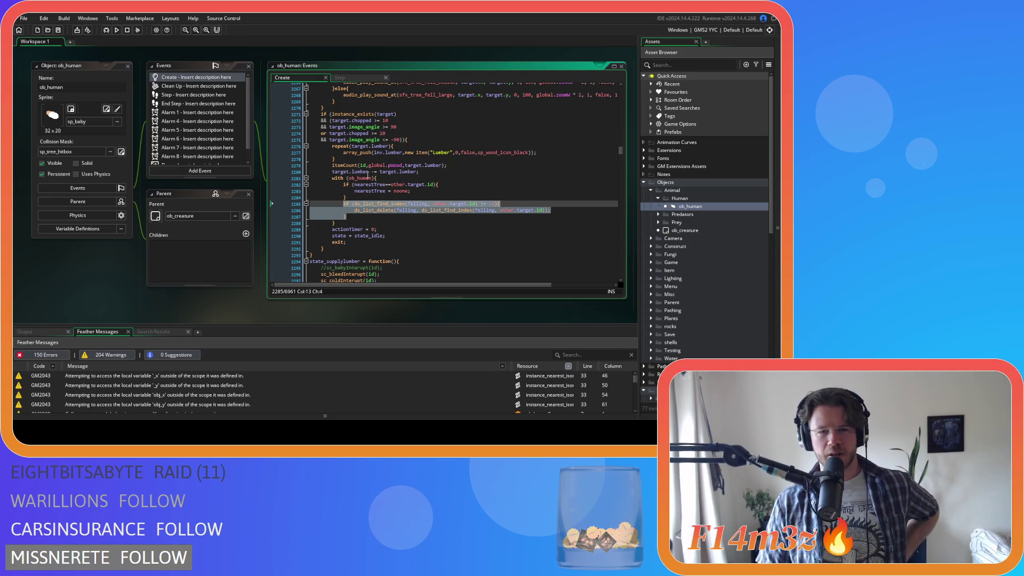
click(355, 216)
mouse_move(356, 216)
mouse_down()
mouse_move(332, 205)
mouse_move(343, 205)
mouse_up()
click(384, 215)
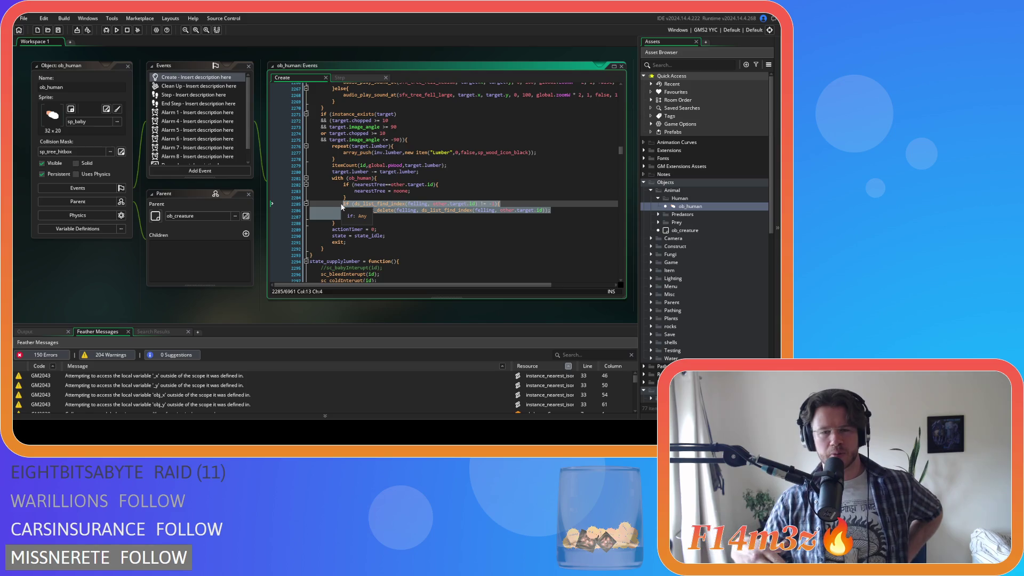
click(393, 229)
click(393, 217)
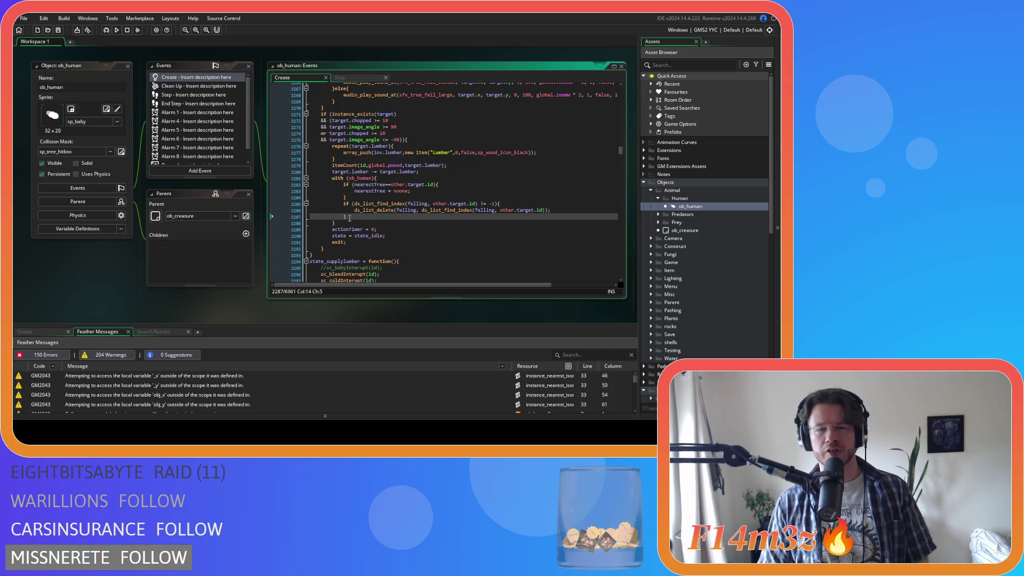
click(333, 184)
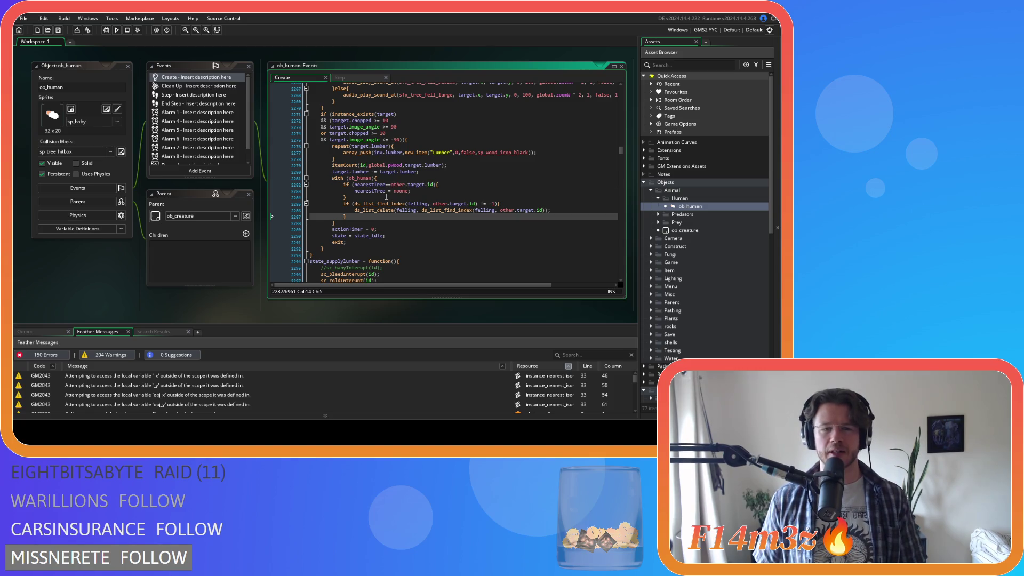
click(363, 224)
key(ctrl+z)
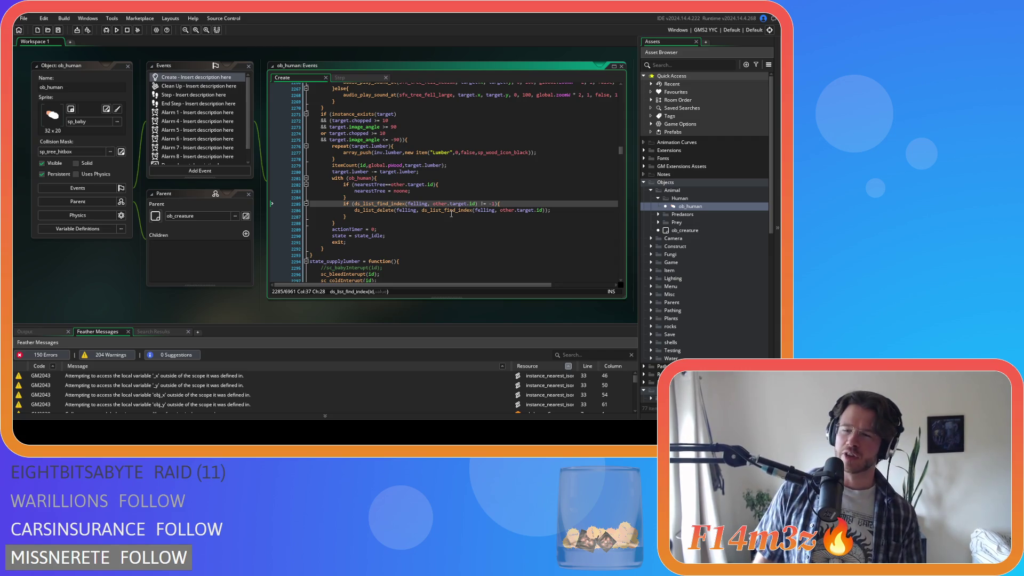
click(58, 32)
click(427, 178)
click(339, 77)
click(289, 79)
click(447, 158)
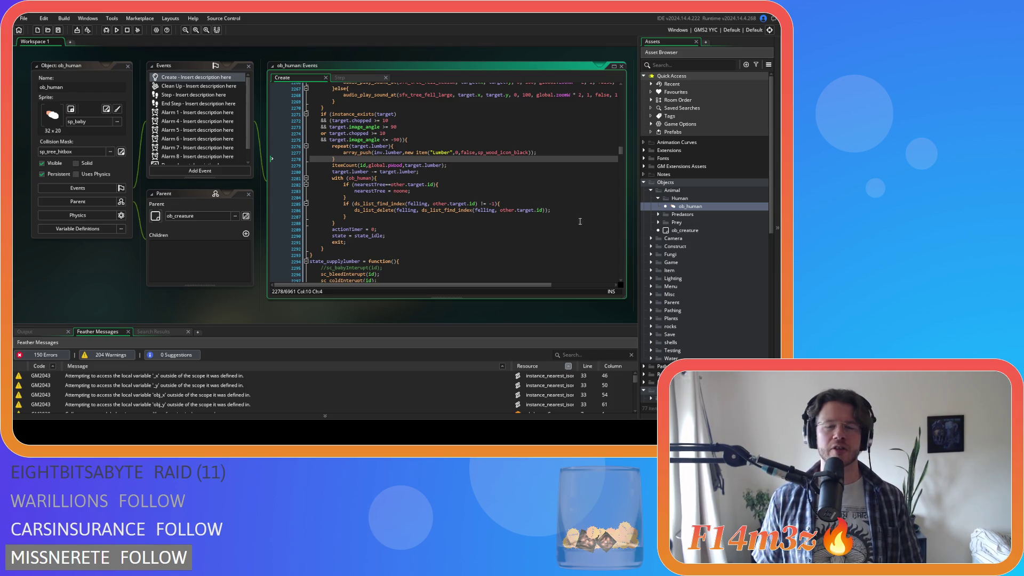
click(520, 203)
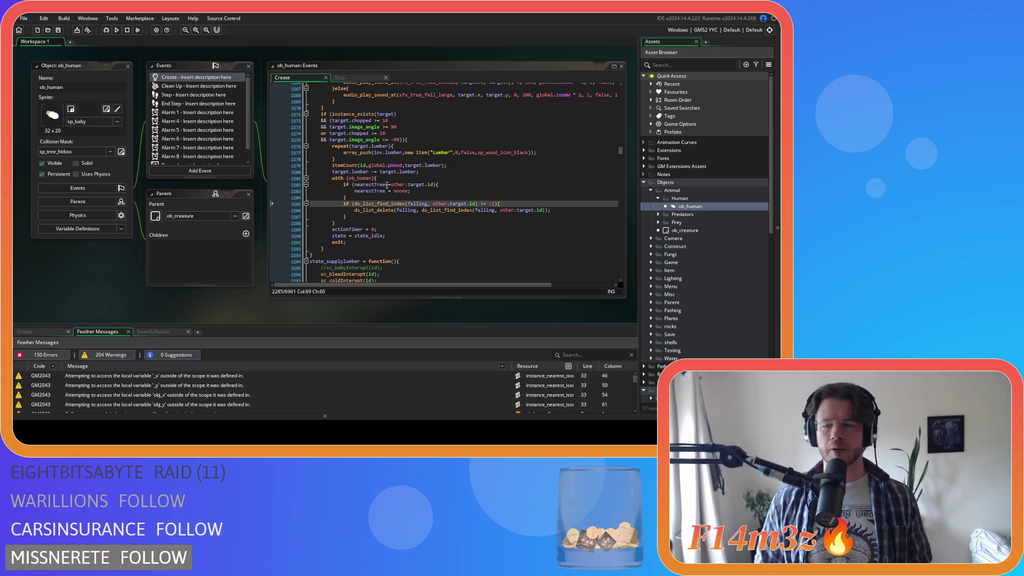
Collapse all workspace windows, then fold the Human and Objects asset folders.
click(443, 204)
key(Left)
key(Left)
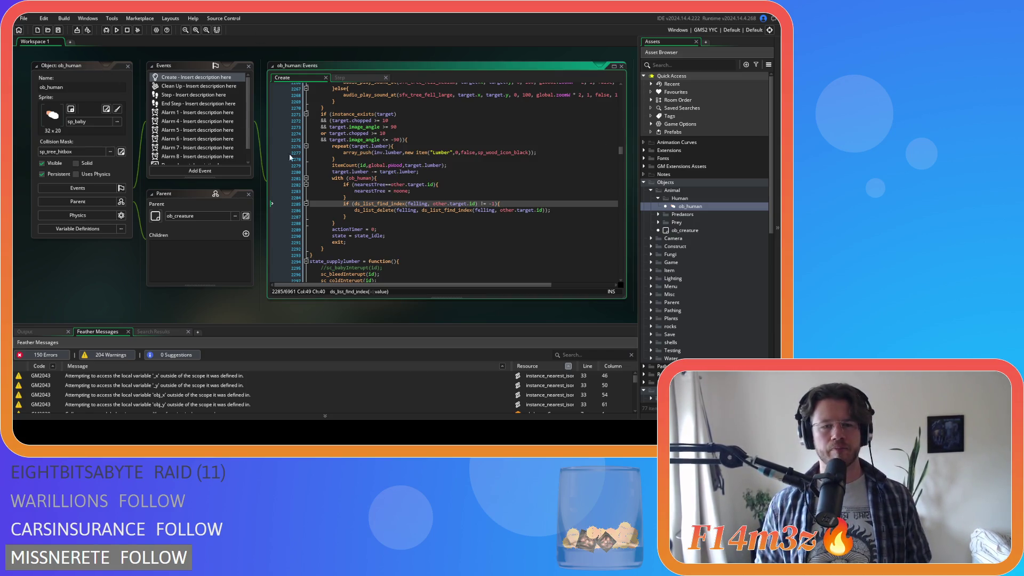
right_click(90, 276)
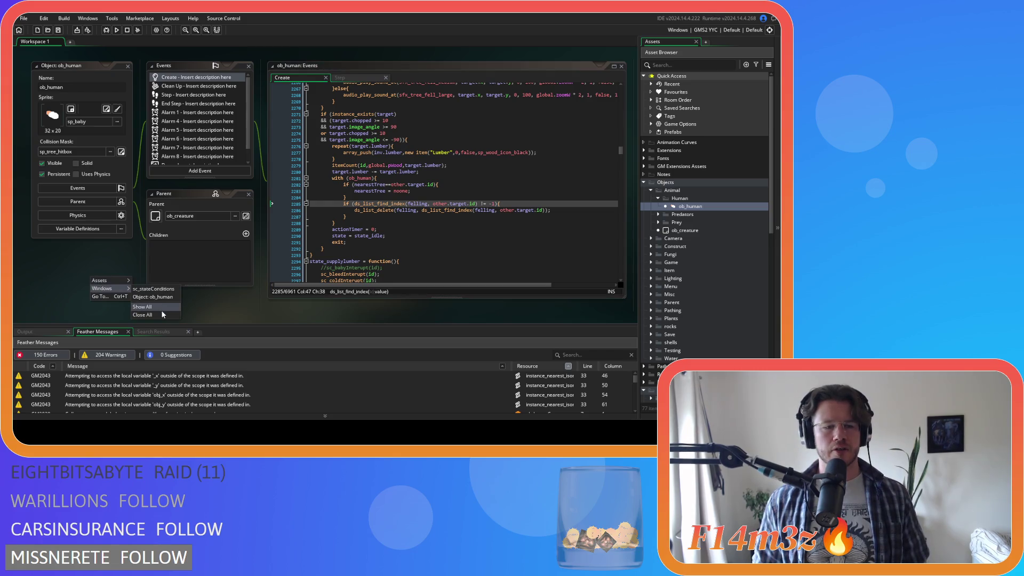
click(159, 315)
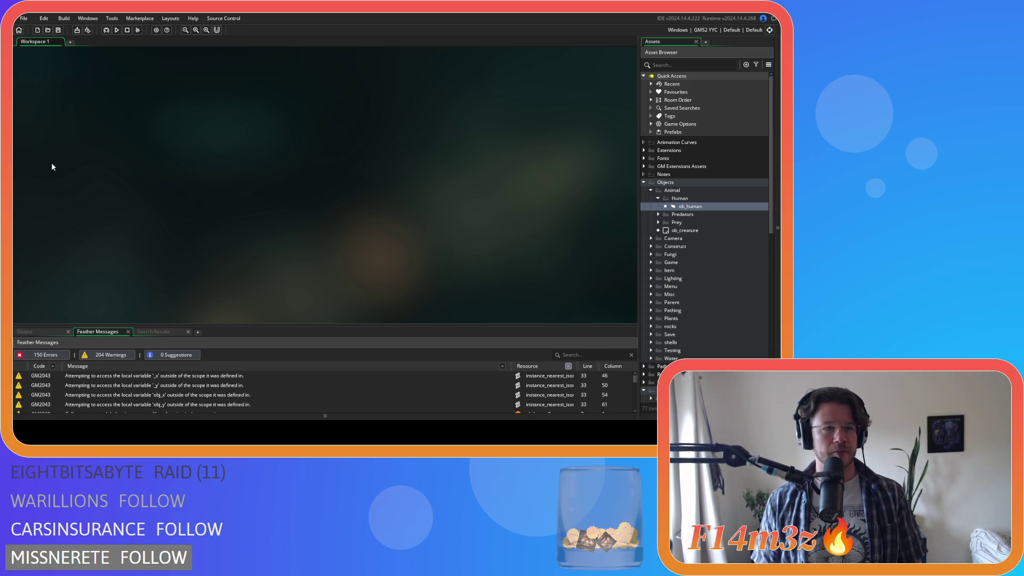
click(656, 198)
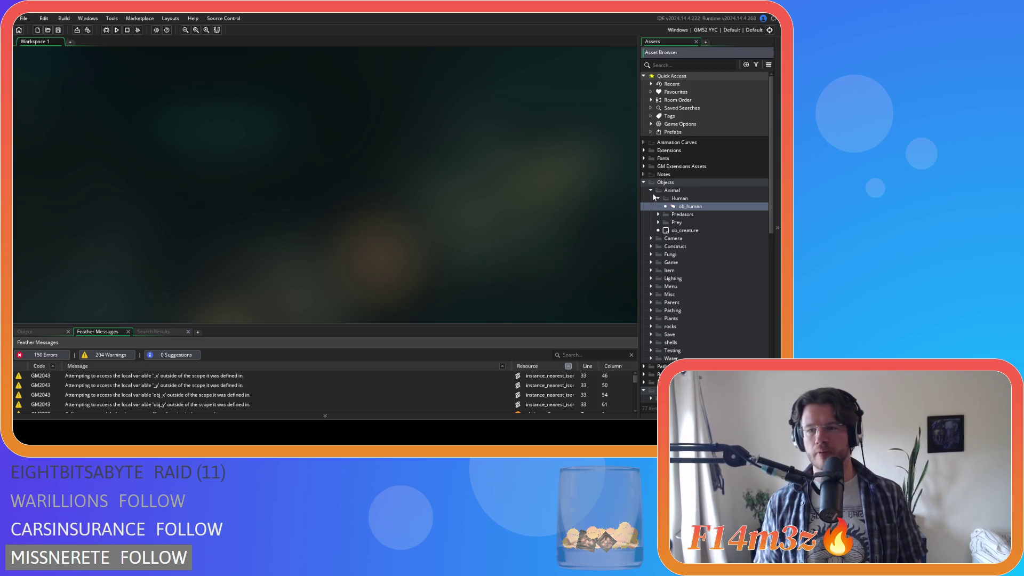
click(644, 182)
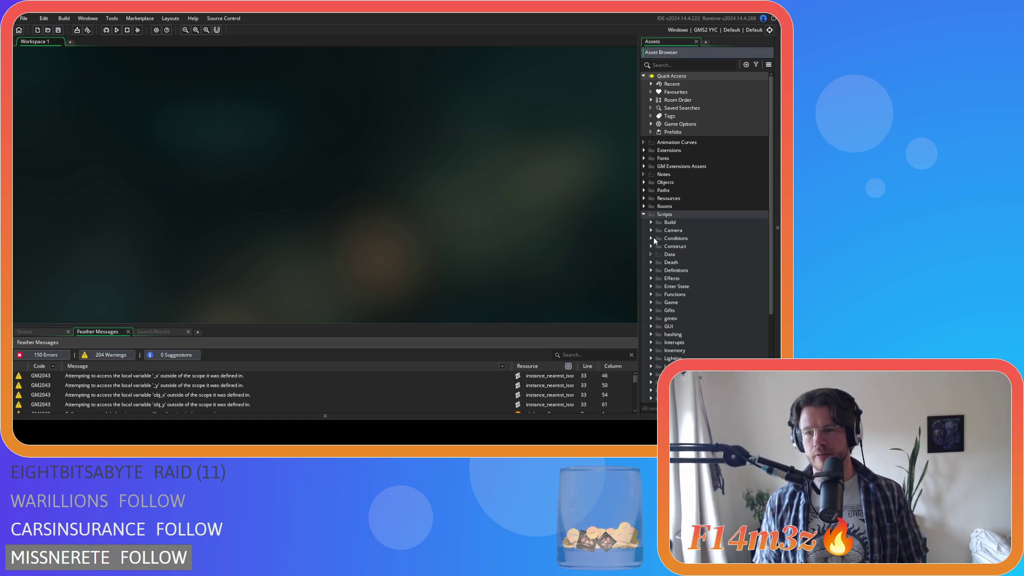
Collapse Scripts and expand Objects to show its Animal through Water subfolders.
click(643, 214)
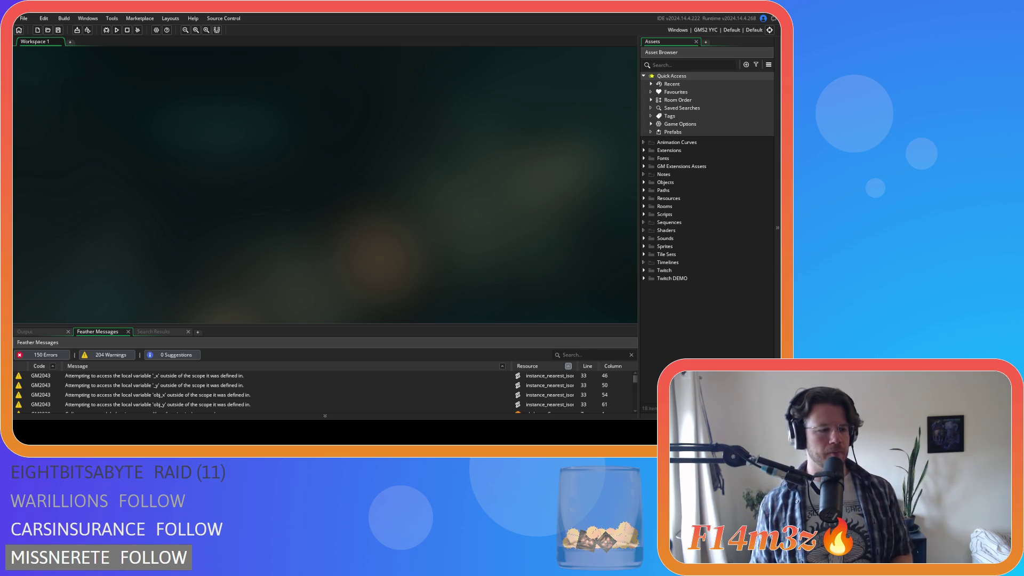
click(643, 182)
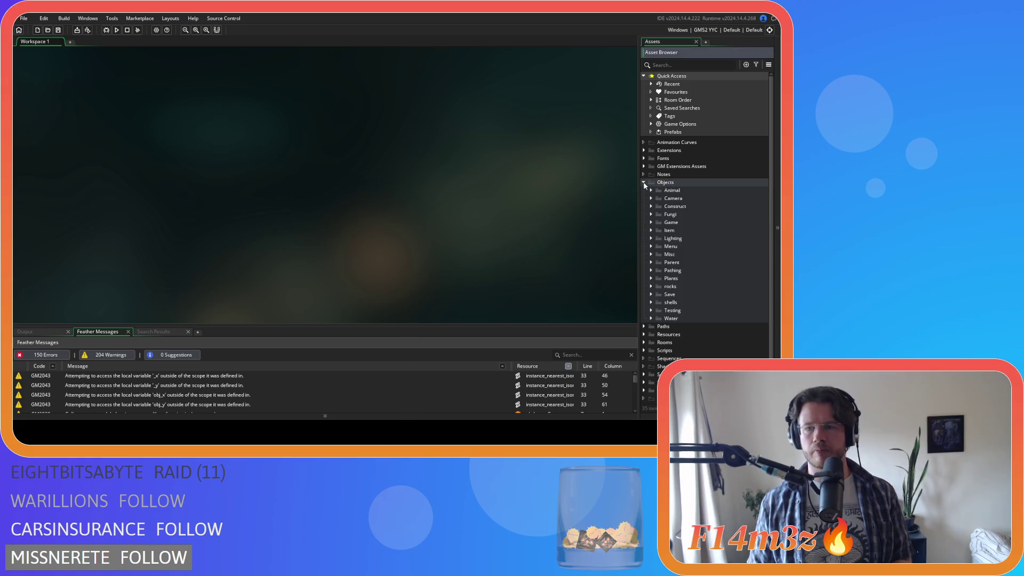
Open ob_pause from Objects > Game and scroll its Step event to the escape-key deselect code.
click(651, 222)
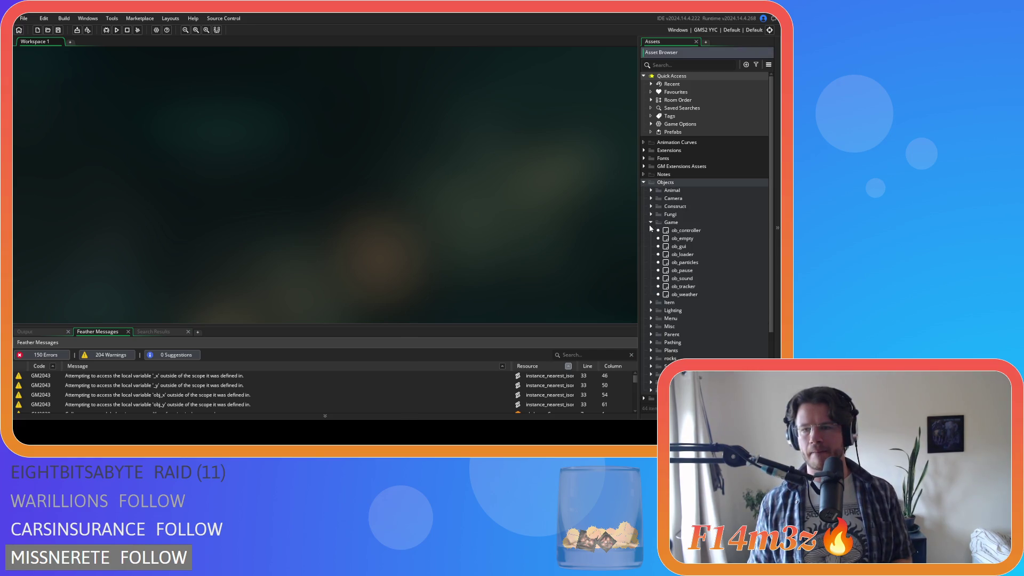
double_click(683, 272)
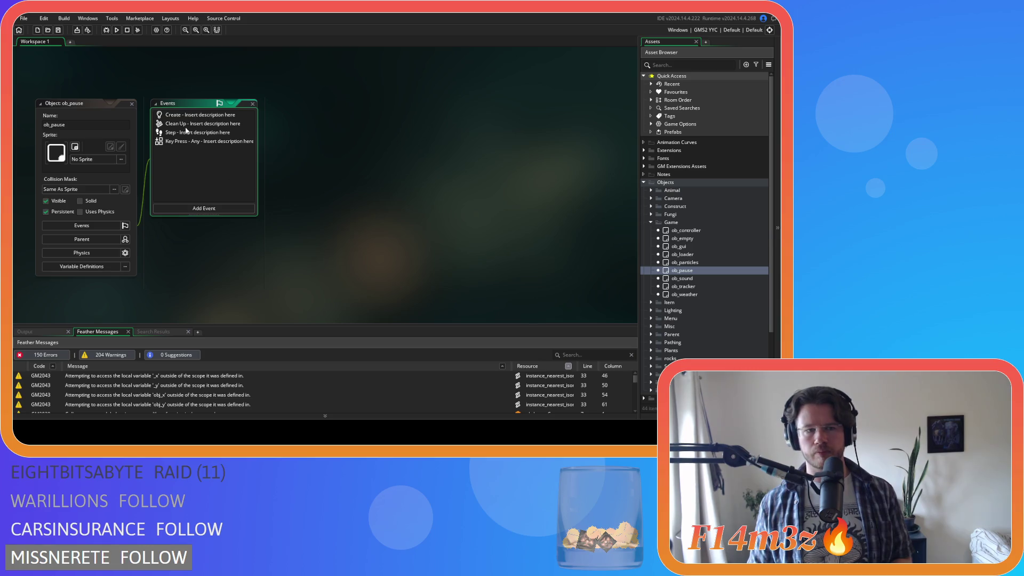
double_click(187, 131)
click(625, 151)
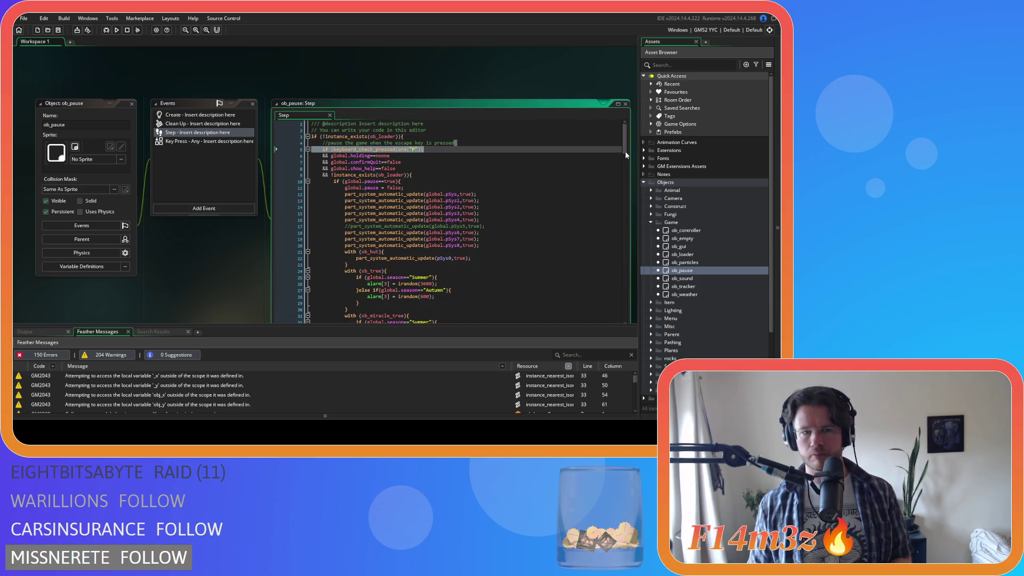
mouse_move(625, 154)
mouse_down()
mouse_move(620, 297)
mouse_move(614, 276)
mouse_up()
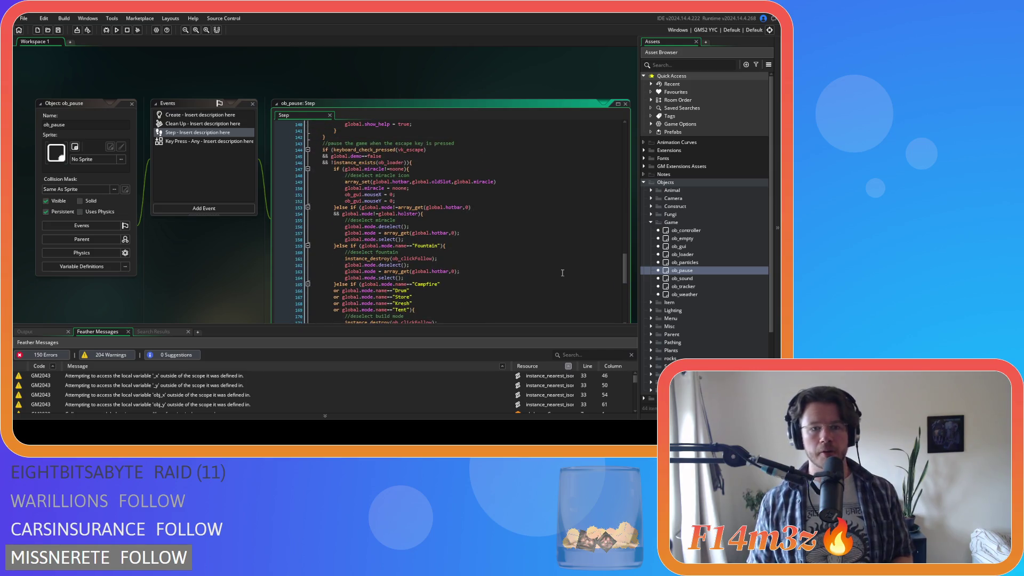
click(464, 258)
click(466, 242)
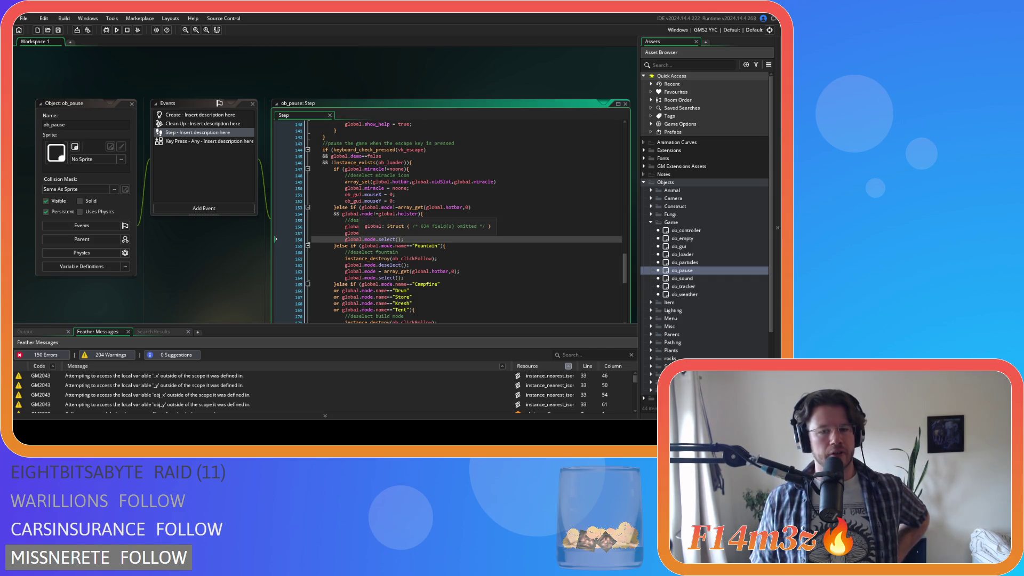
click(513, 246)
click(514, 238)
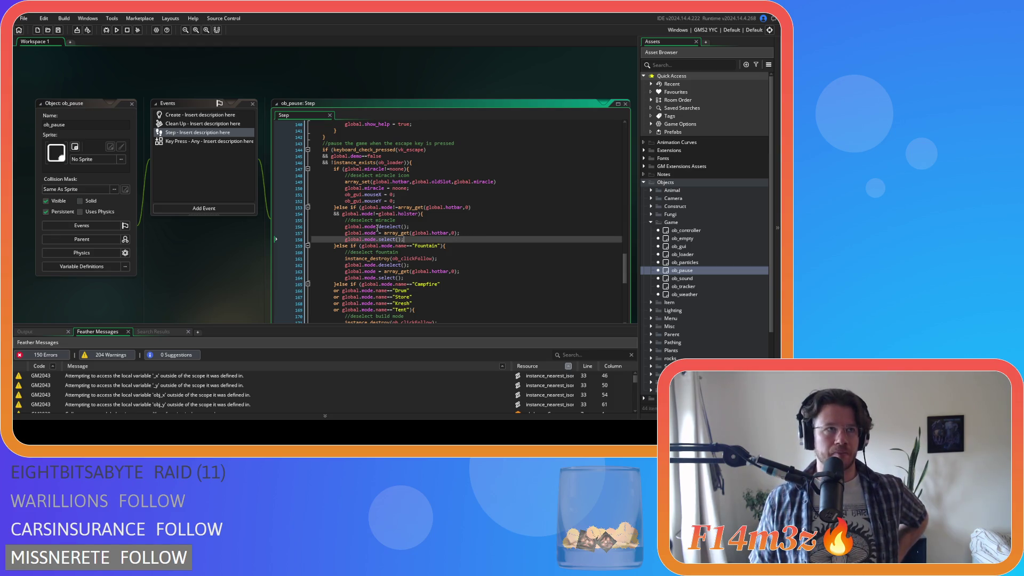
mouse_move(377, 228)
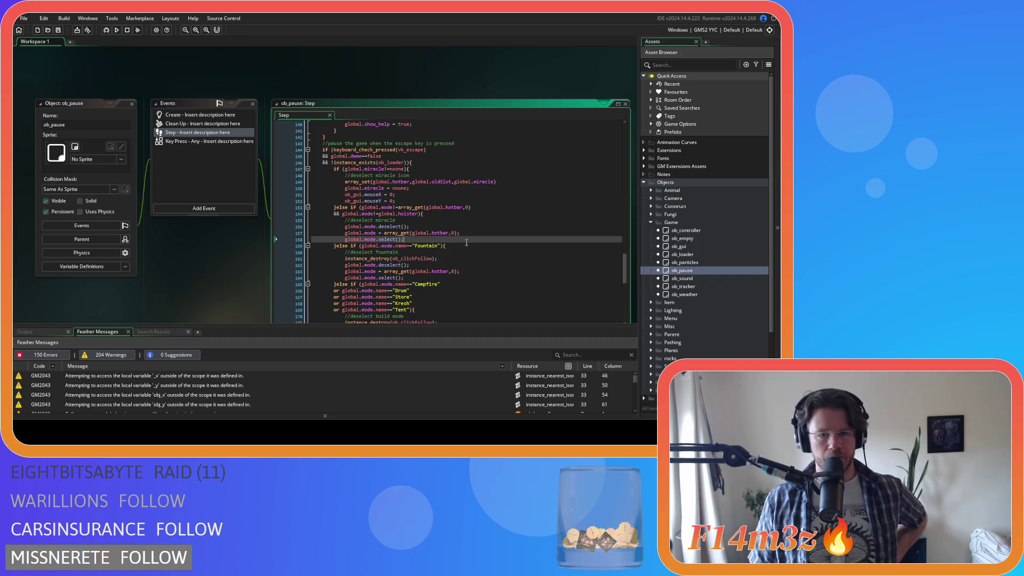
drag(427, 240, 346, 239)
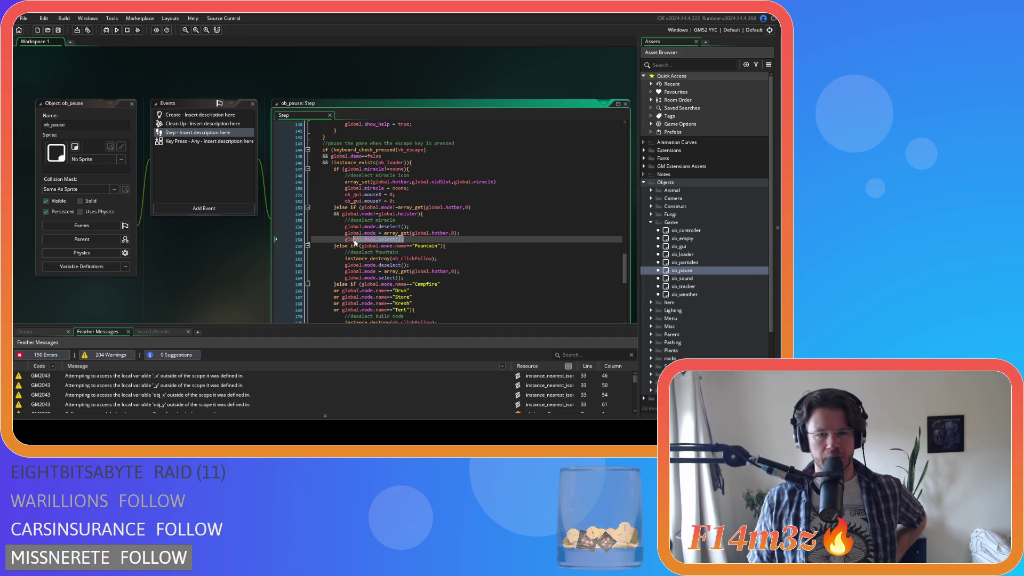
click(432, 239)
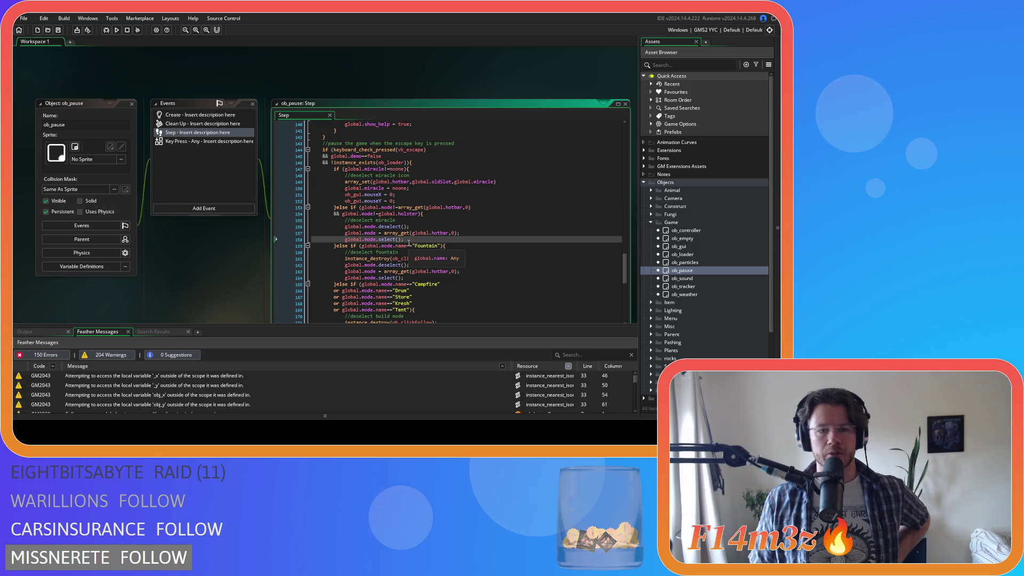
key(shift+Up)
key(shift+Home)
click(431, 241)
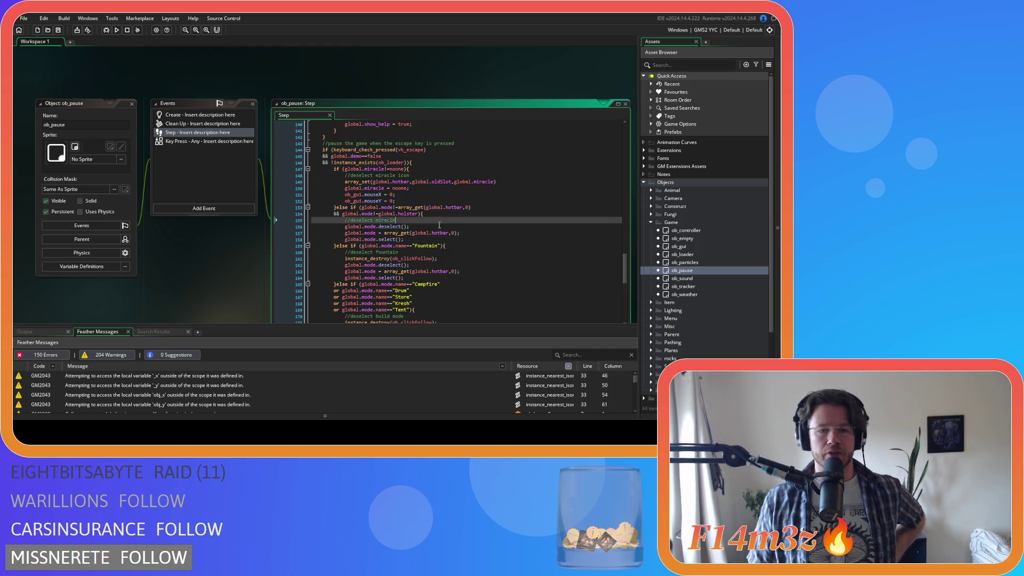
scroll(467, 239, down, 3)
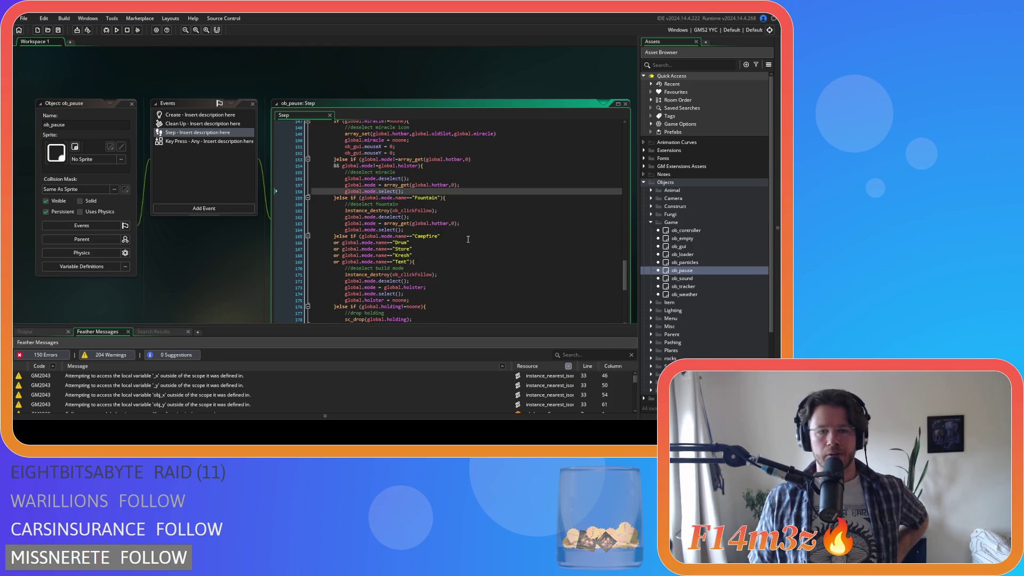
scroll(467, 239, up, 1)
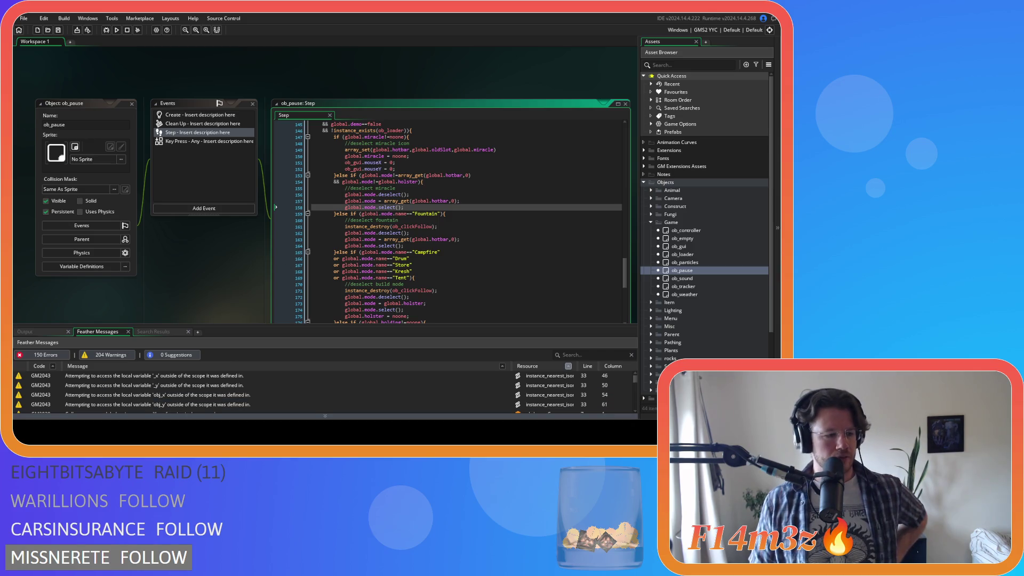
click(338, 211)
click(401, 202)
drag(405, 207, 344, 212)
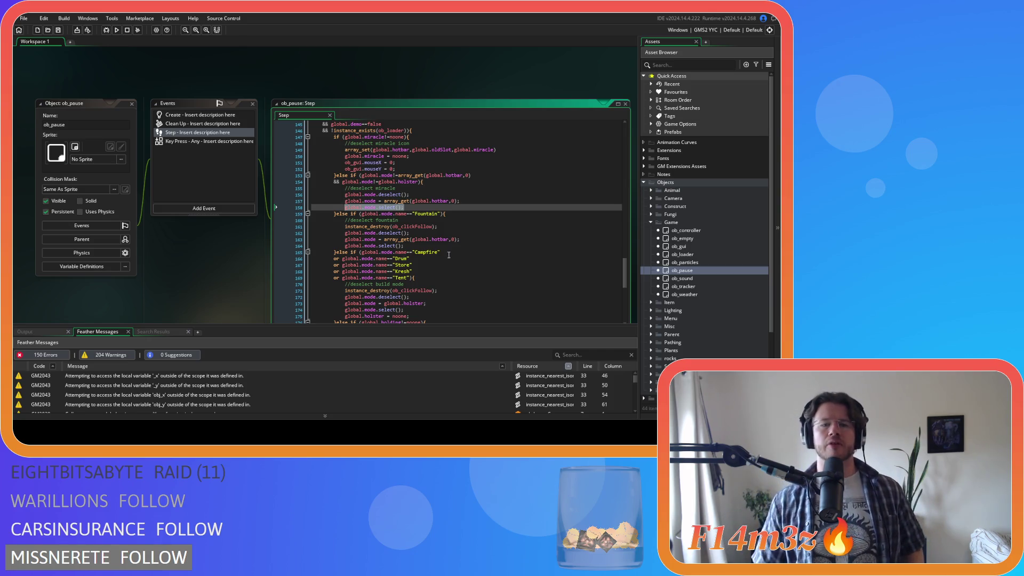
scroll(420, 244, up, 1)
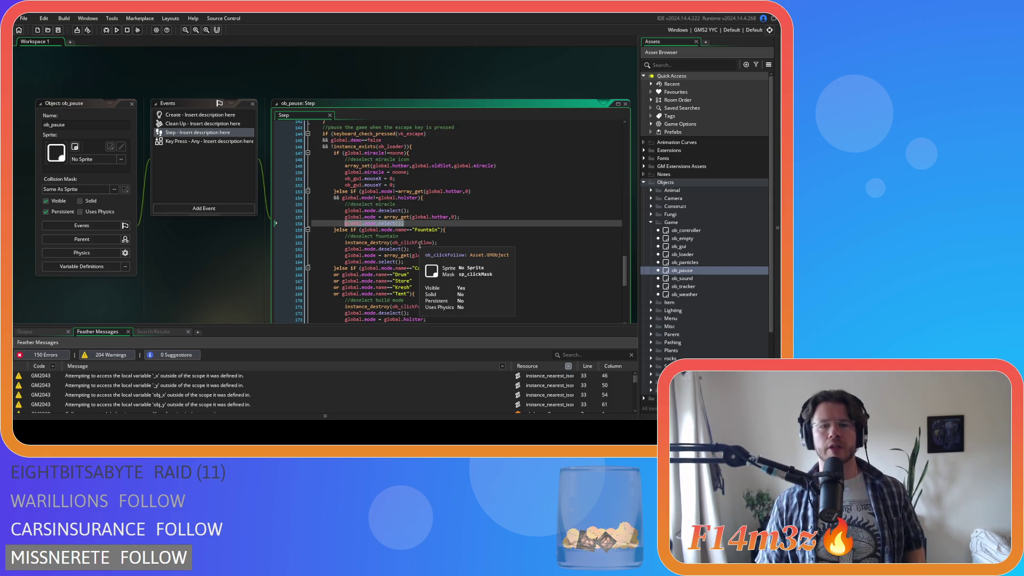
drag(345, 210, 409, 211)
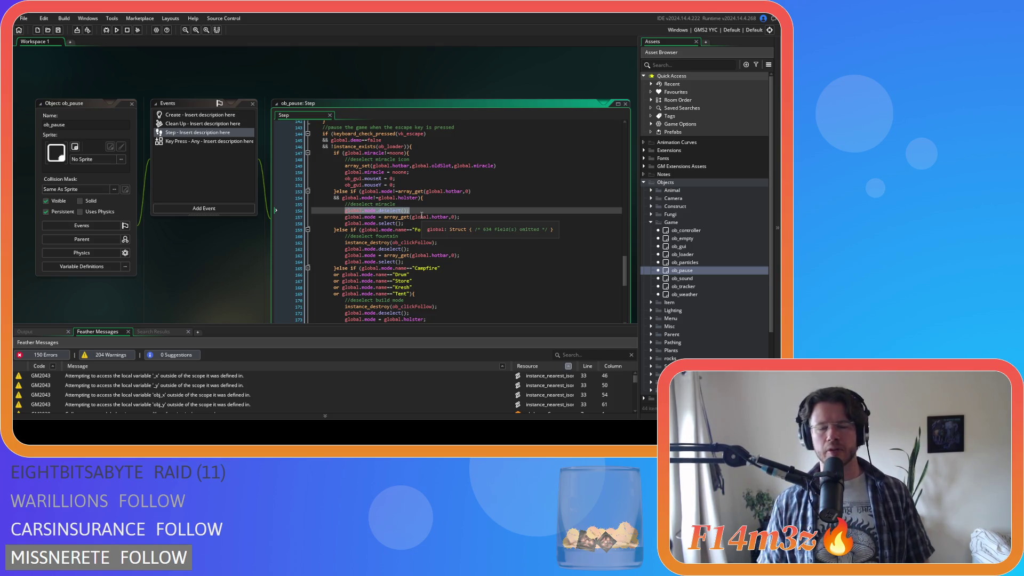
drag(345, 217, 465, 215)
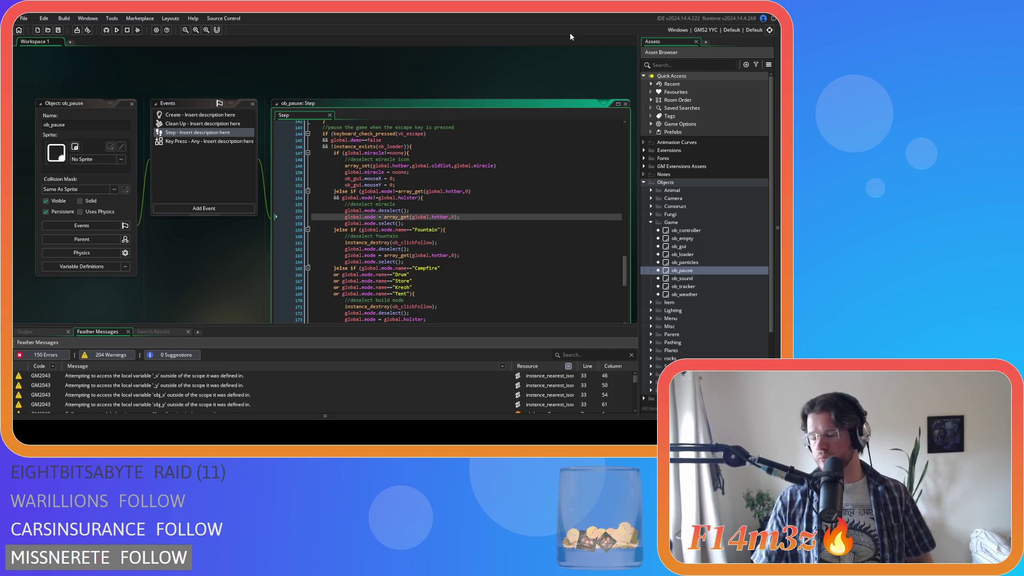
Switch the build target from GMS2 YYC to GMS2 VM and run the game with F5.
click(715, 30)
click(535, 51)
click(753, 33)
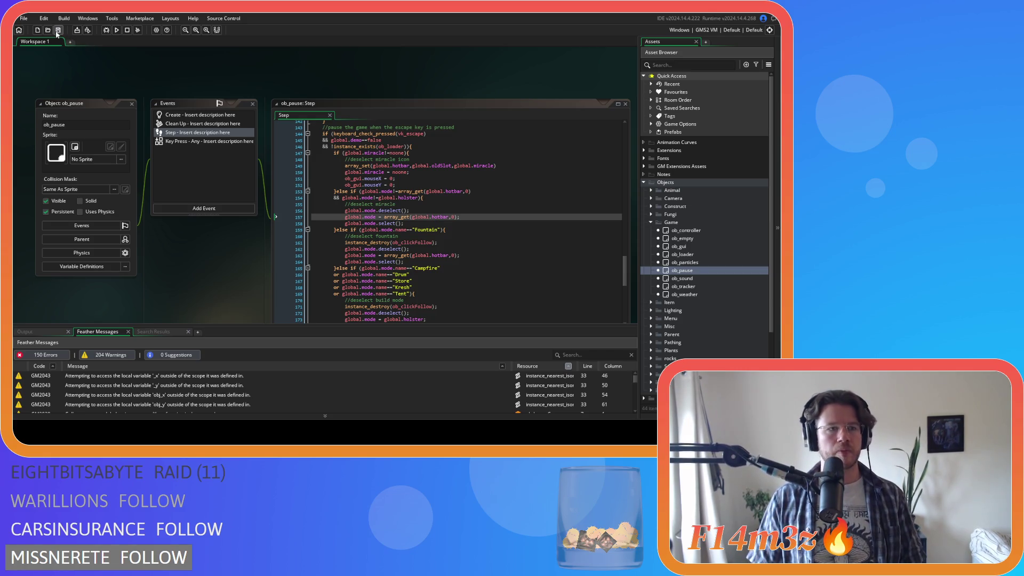
key(F5)
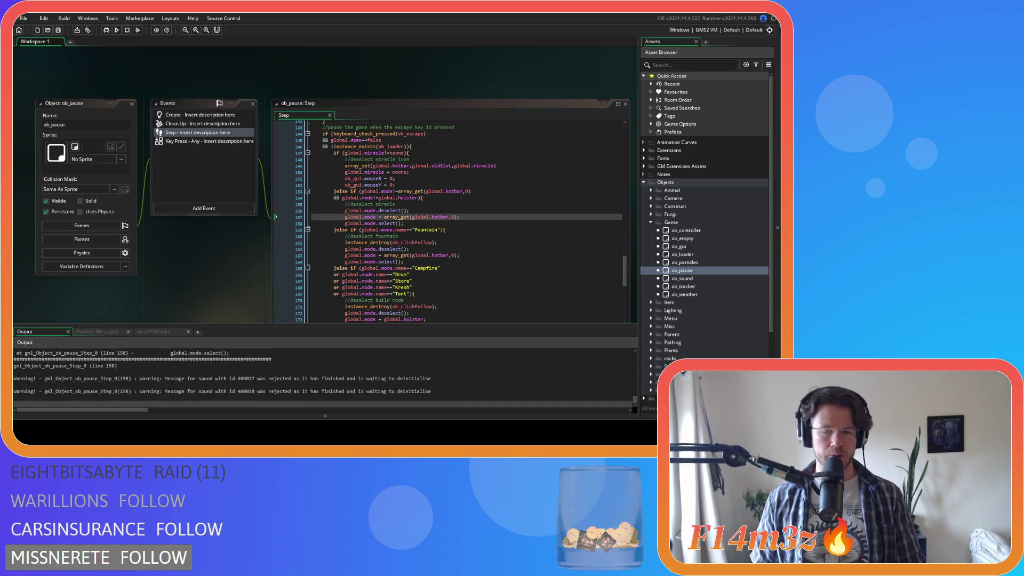
scroll(421, 223, down, 2)
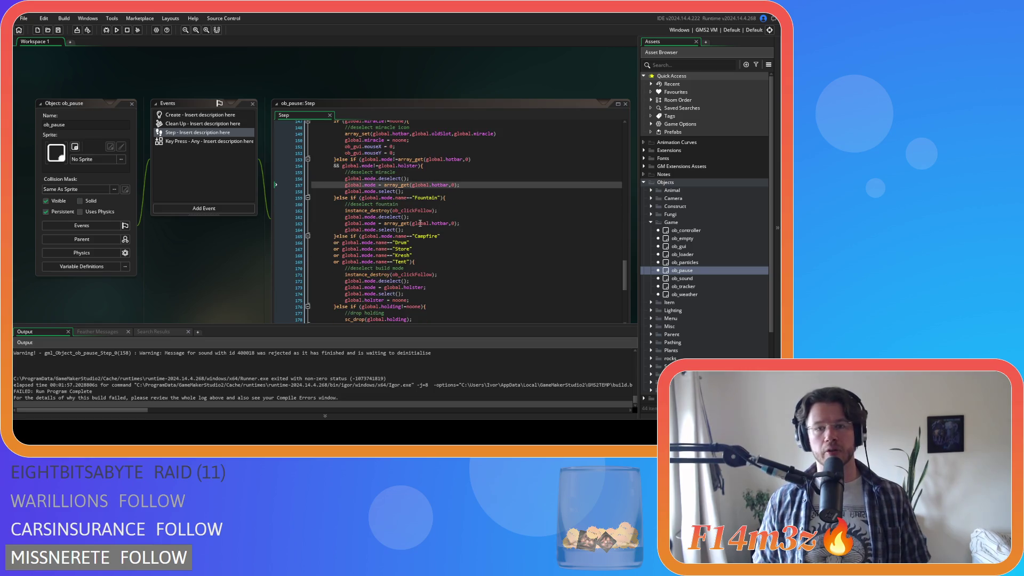
scroll(323, 269, up, 1)
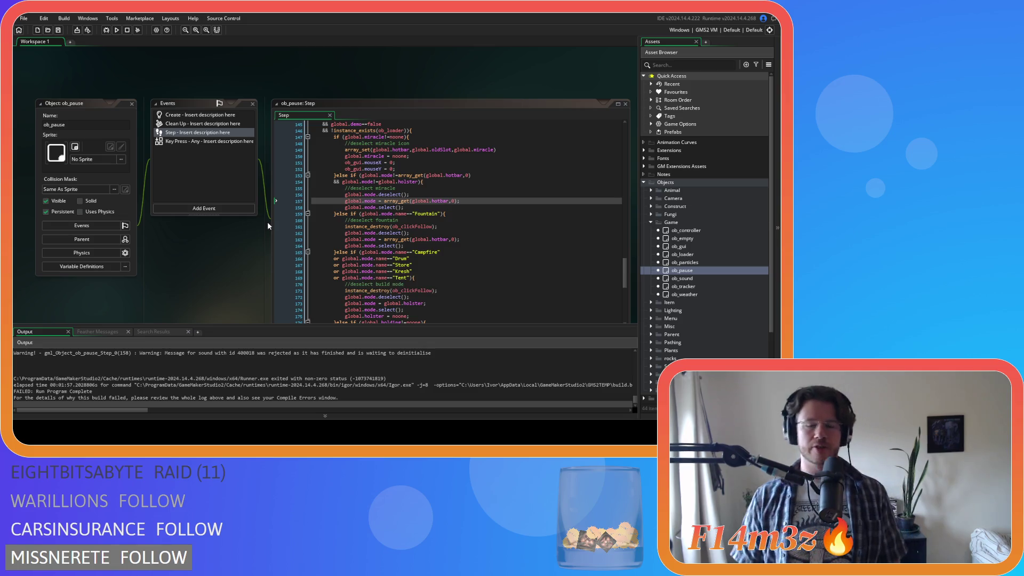
click(469, 213)
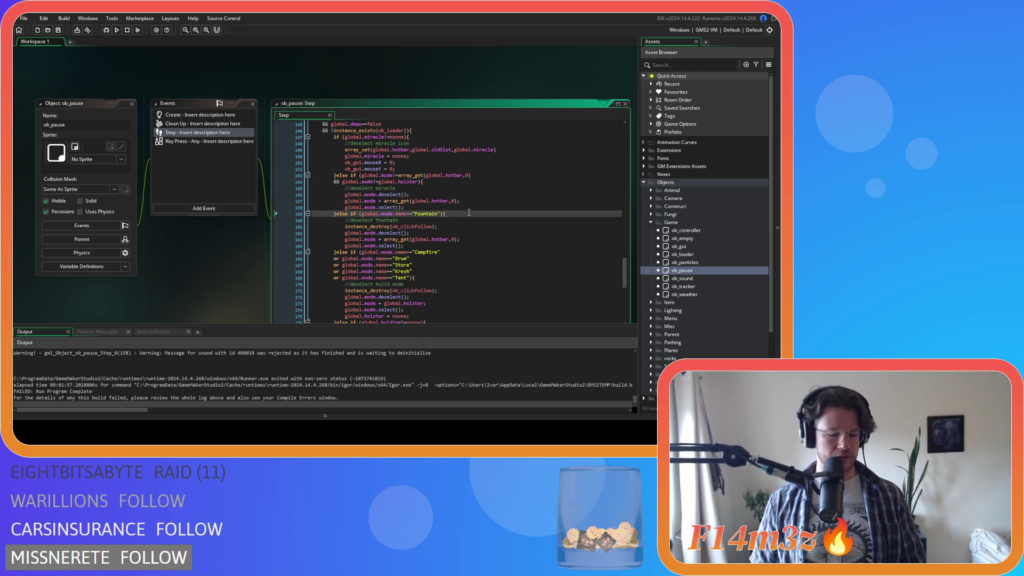
click(469, 201)
scroll(469, 200, up, 2)
scroll(627, 269, down, 2)
scroll(244, 256, down, 1)
click(461, 177)
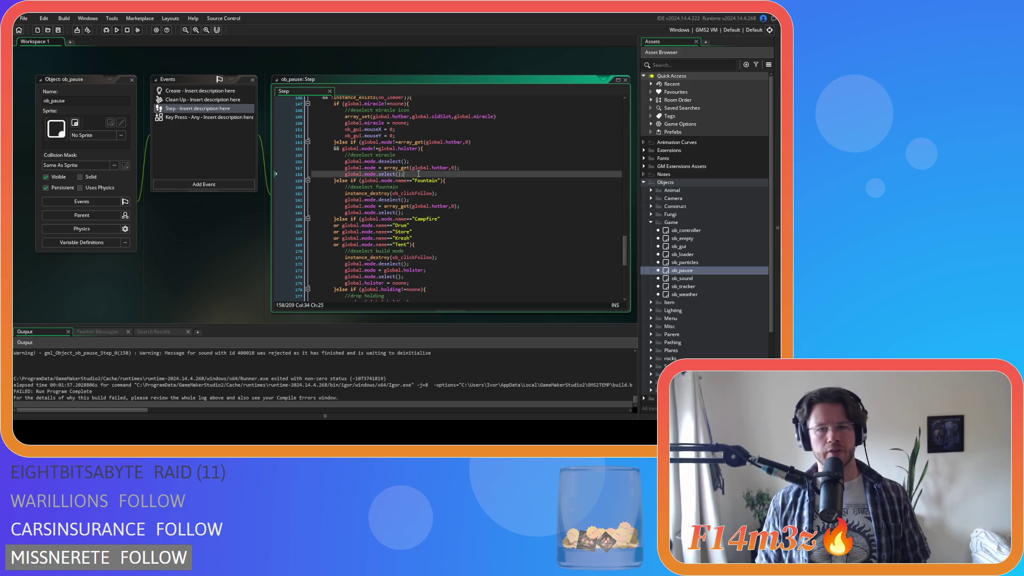
click(510, 181)
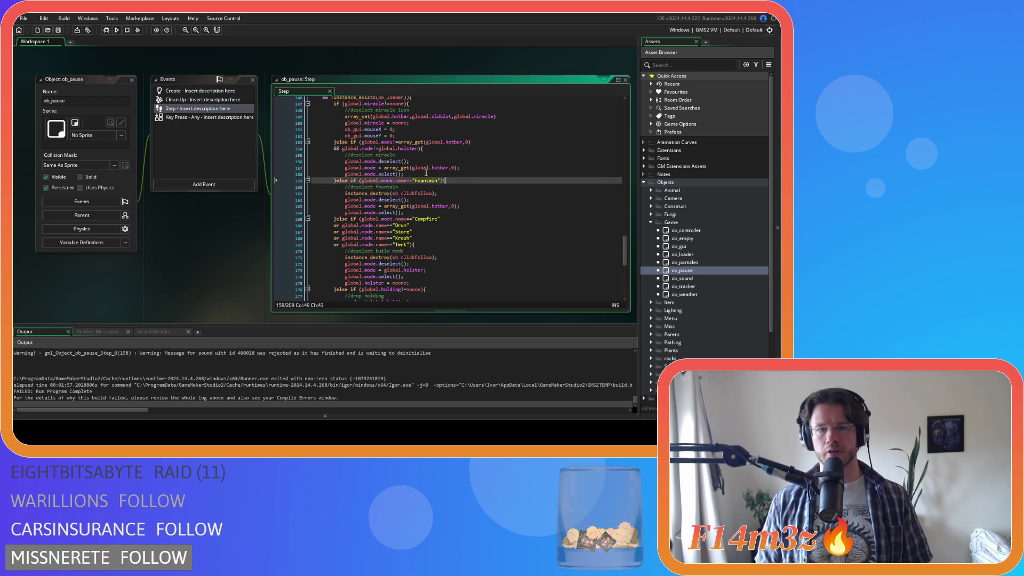
click(491, 225)
scroll(478, 170, up, 3)
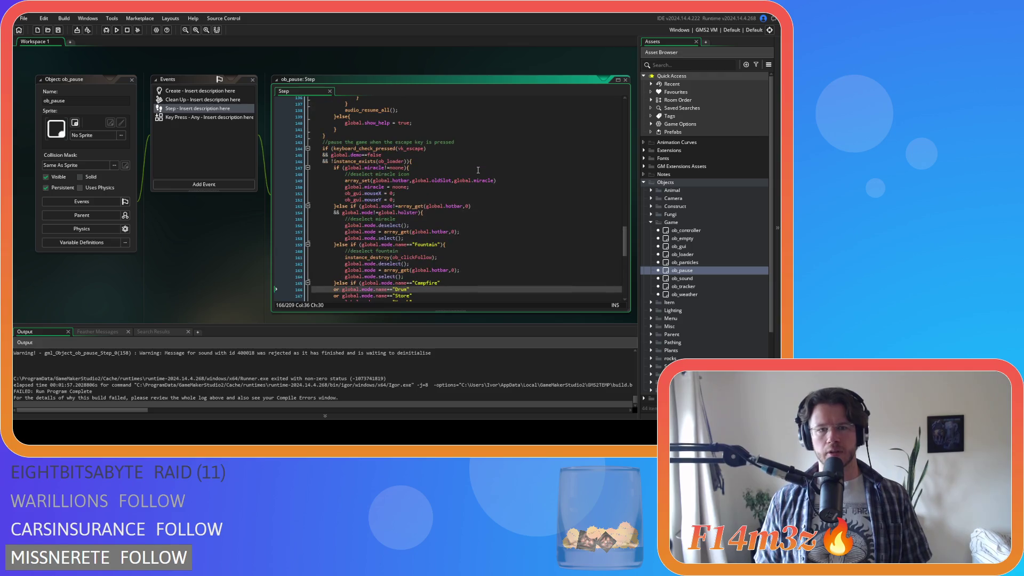
scroll(478, 170, down, 2)
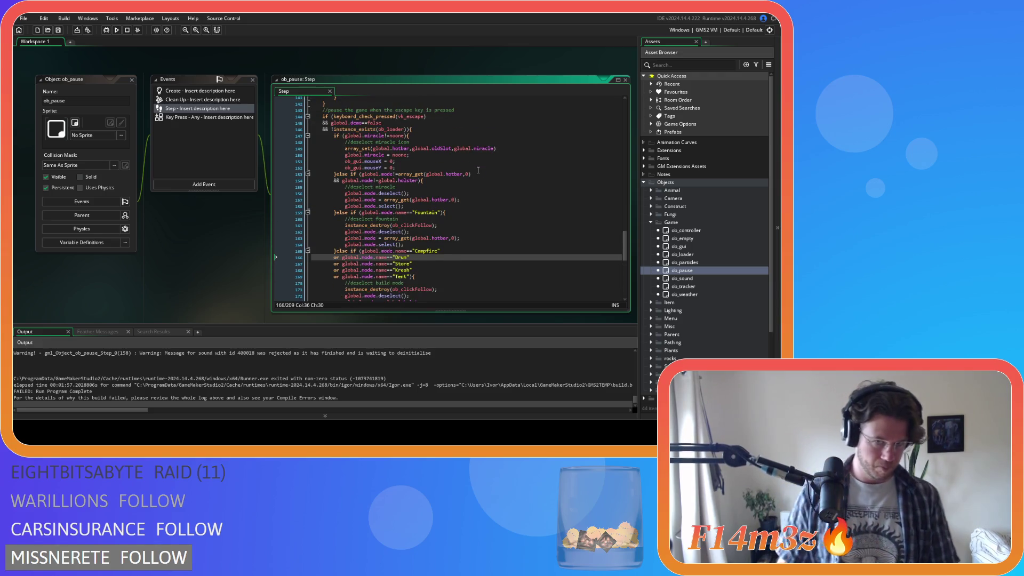
click(414, 130)
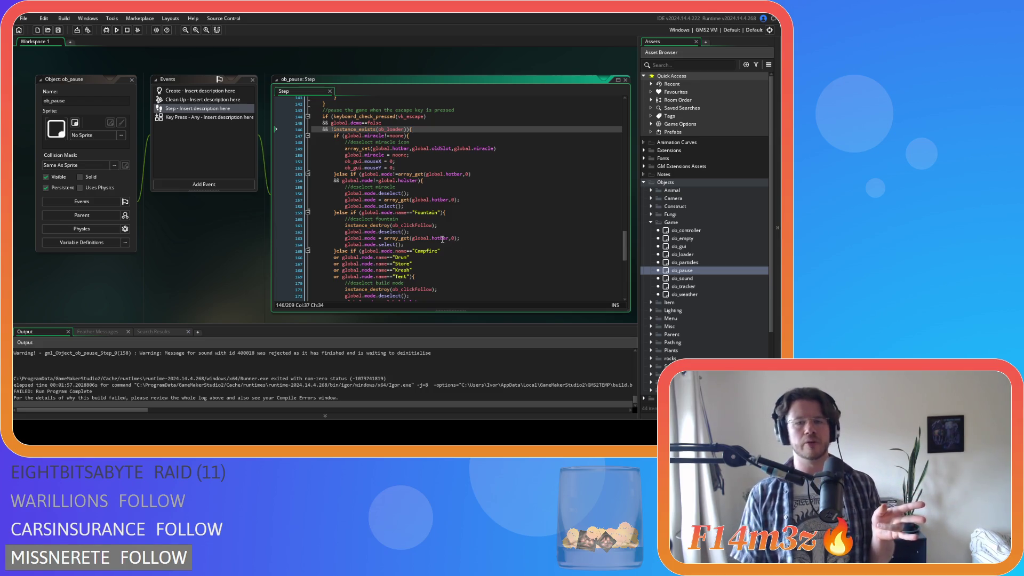
Change hotbar to spellbook in line 163's Fountain mode reset and save the ob_pause Step event.
double_click(442, 239)
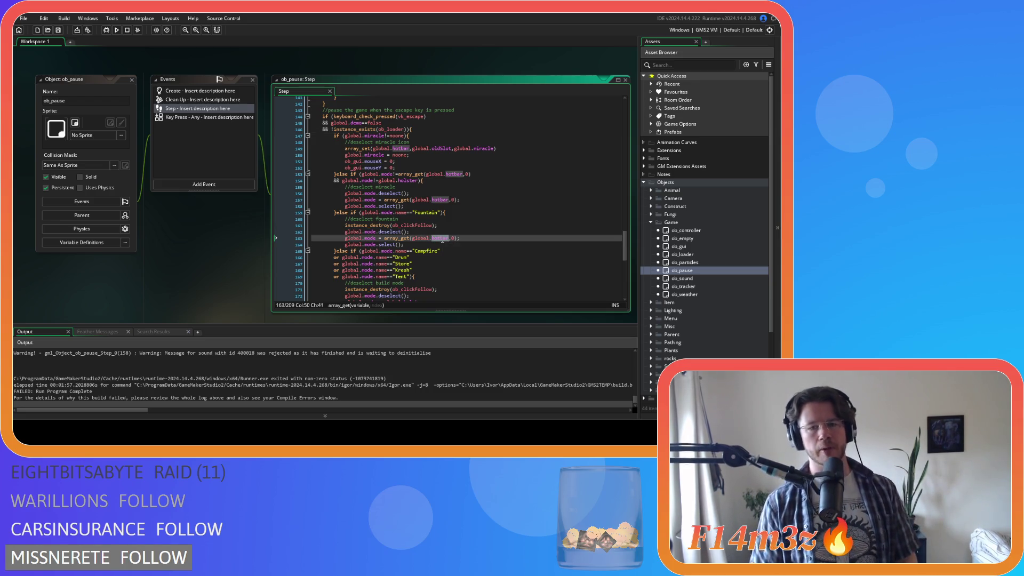
text(spellbook)
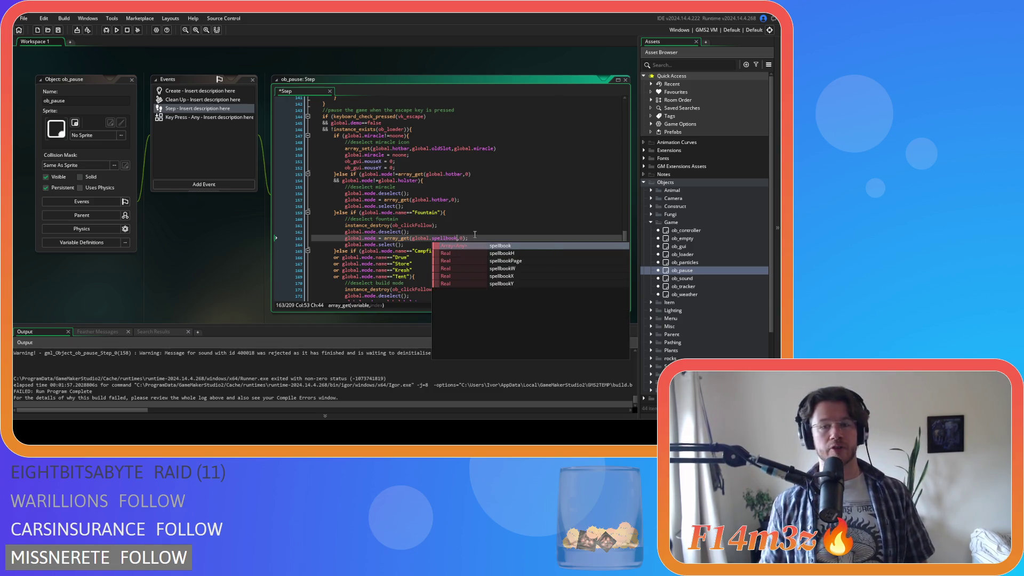
click(471, 237)
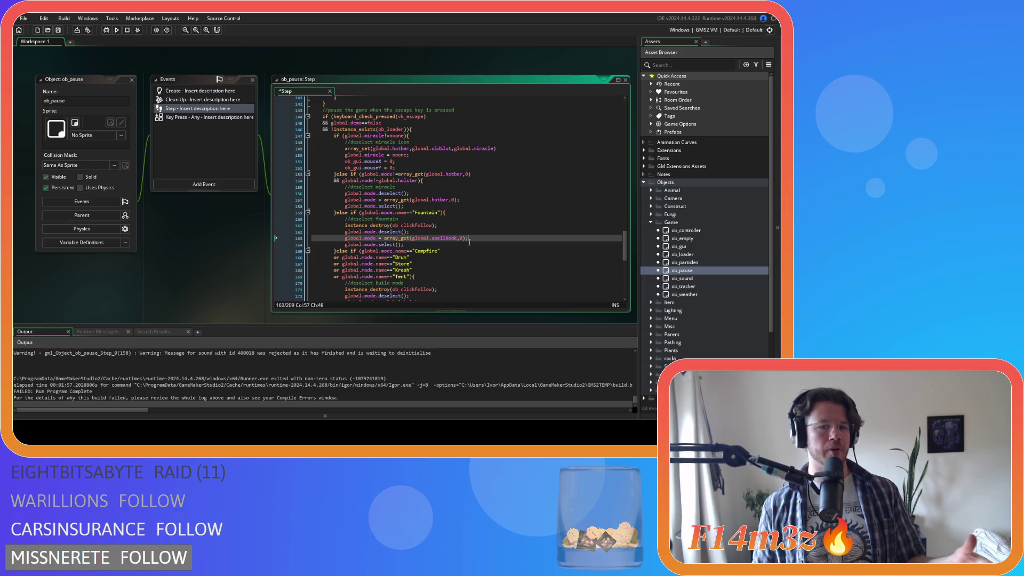
key(ctrl+s)
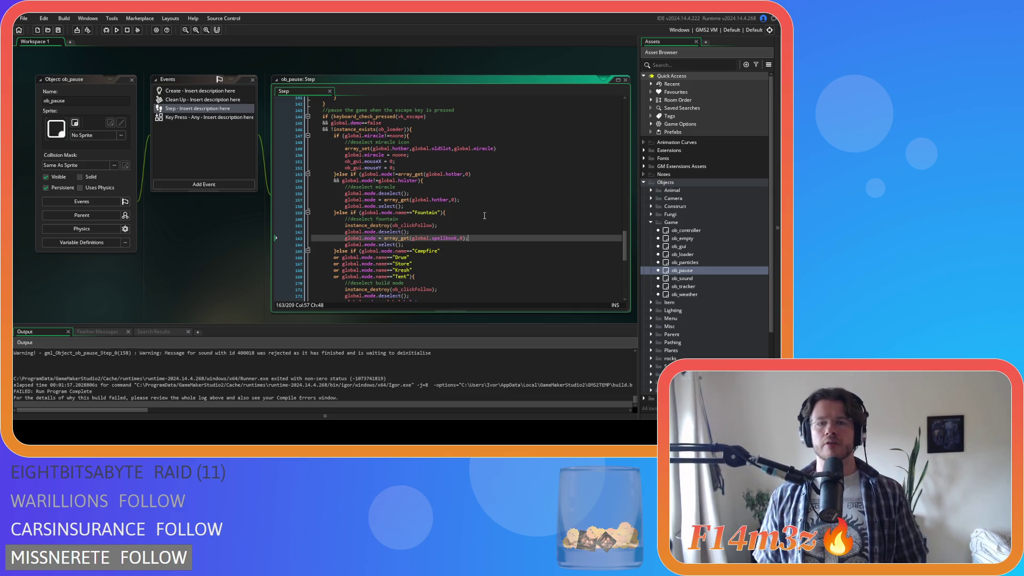
double_click(443, 238)
key(ctrl+c)
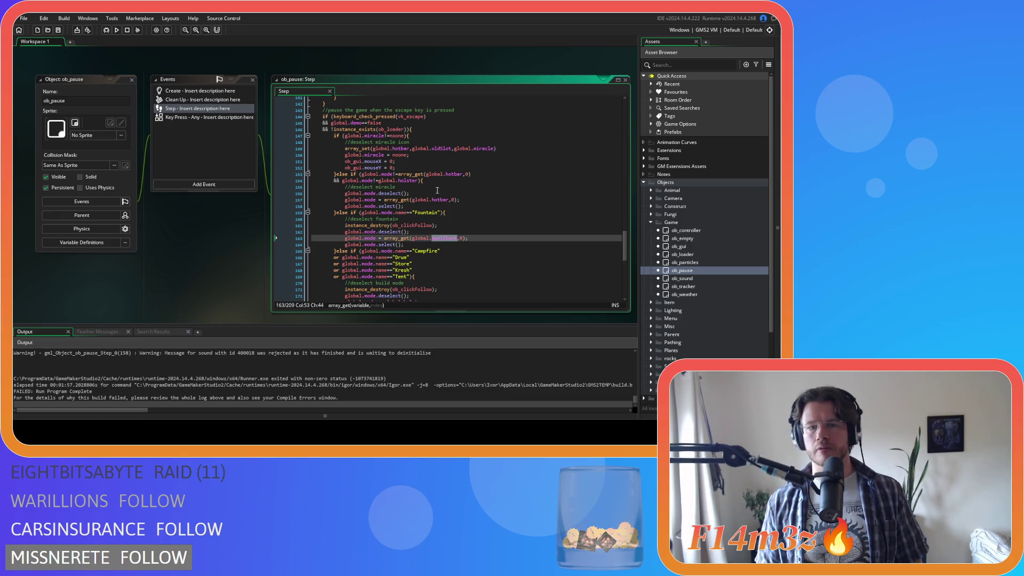
click(422, 180)
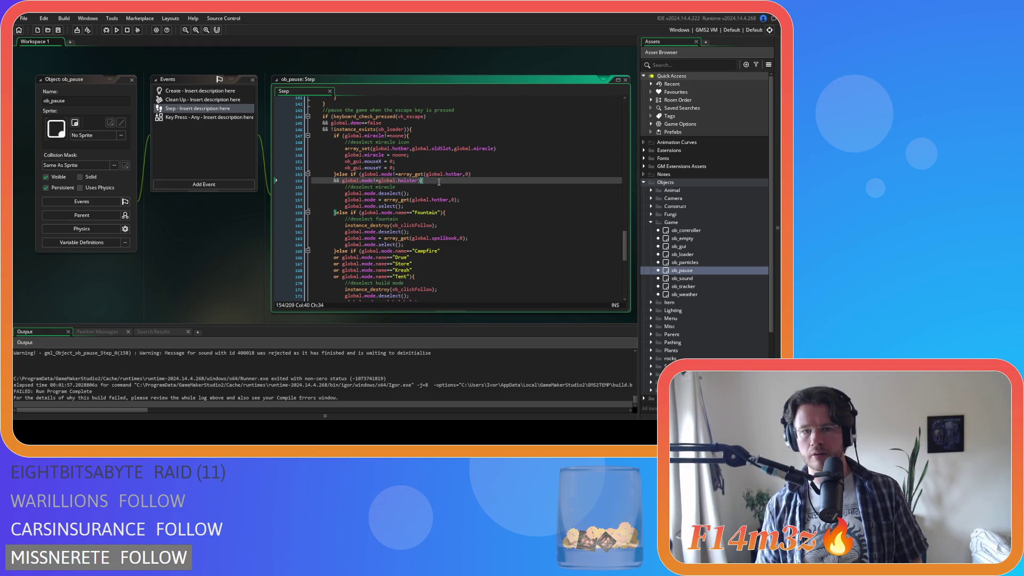
scroll(438, 183, up, 1)
scroll(439, 182, down, 1)
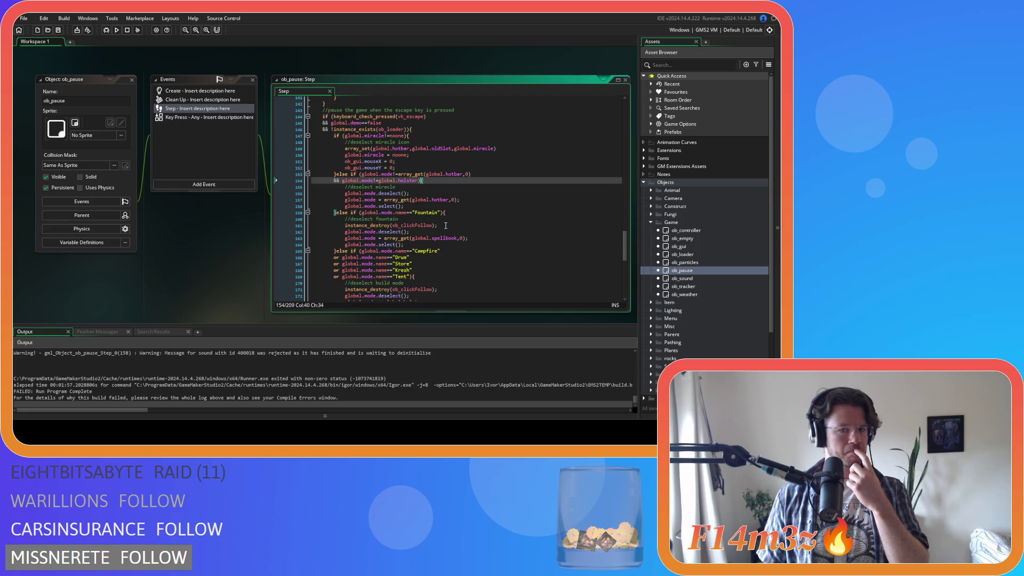
Scroll through ob_pause's Step code to review the escape-key else-if condition.
scroll(445, 226, down, 2)
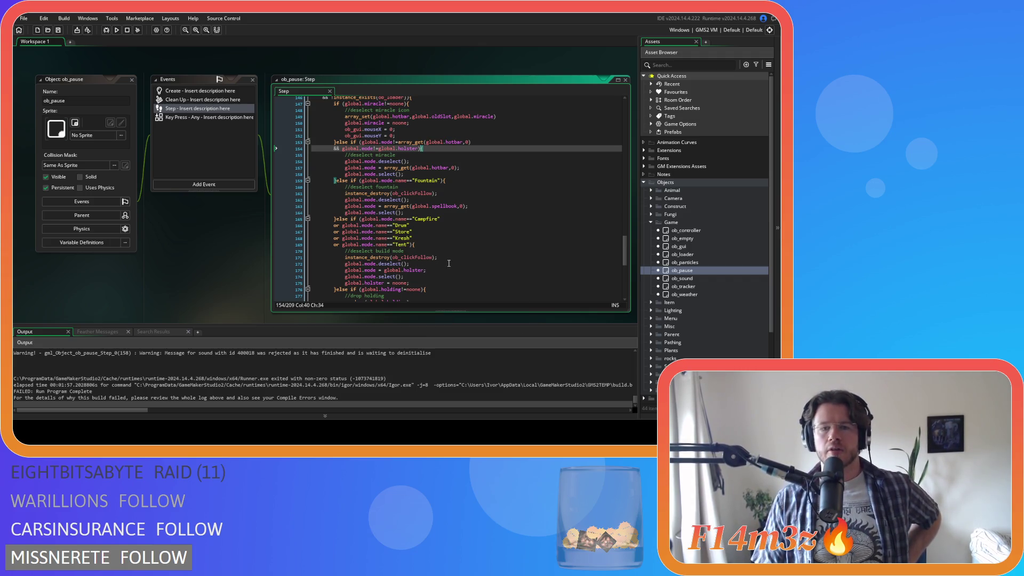
scroll(446, 262, up, 1)
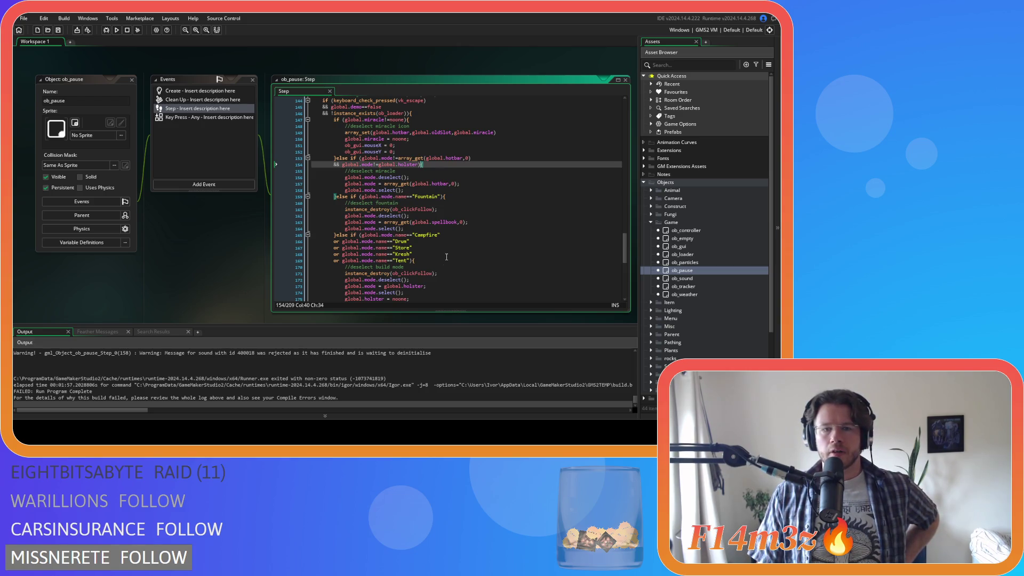
scroll(455, 249, up, 5)
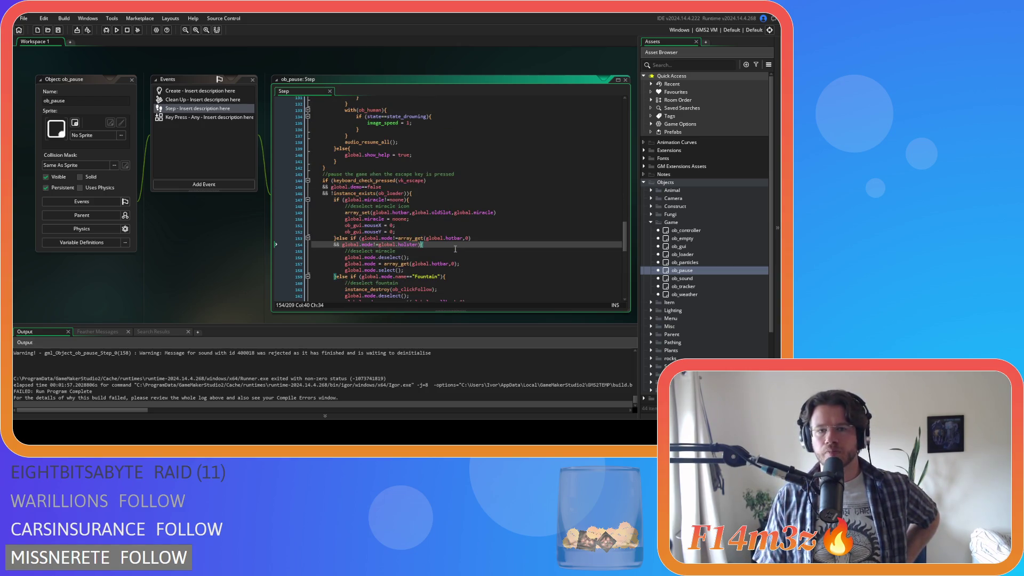
scroll(455, 248, down, 1)
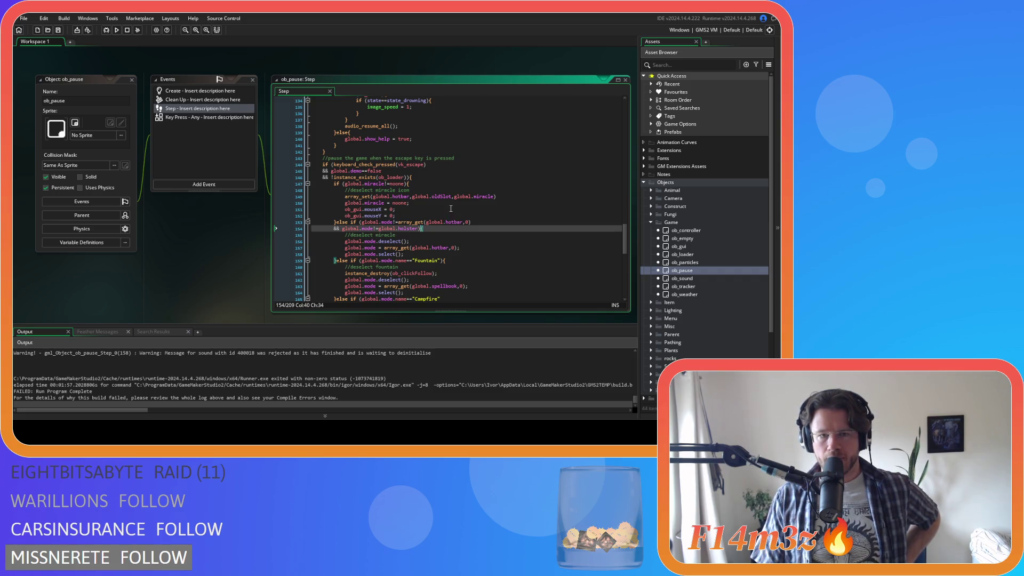
scroll(451, 209, down, 1)
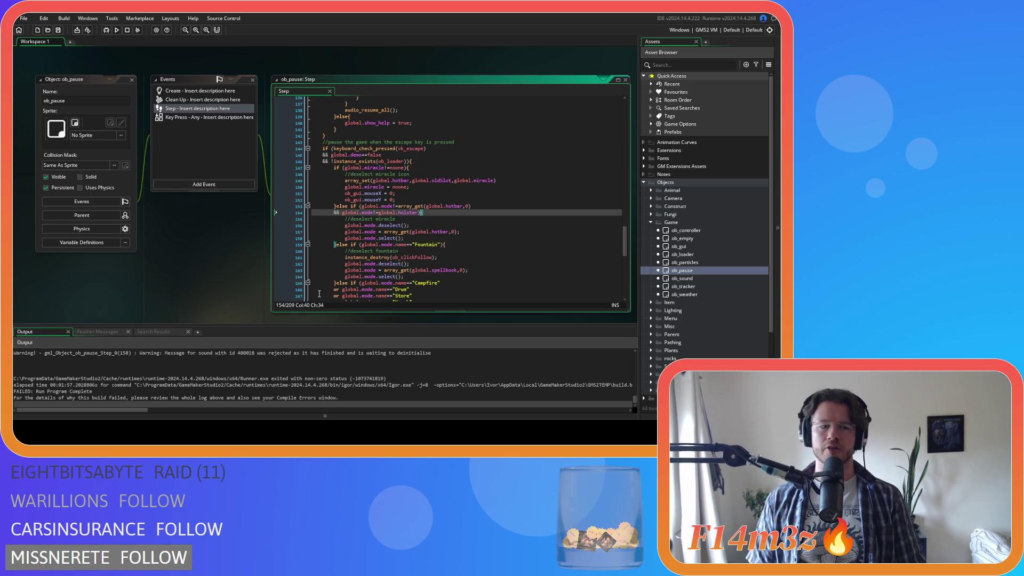
scroll(414, 234, down, 1)
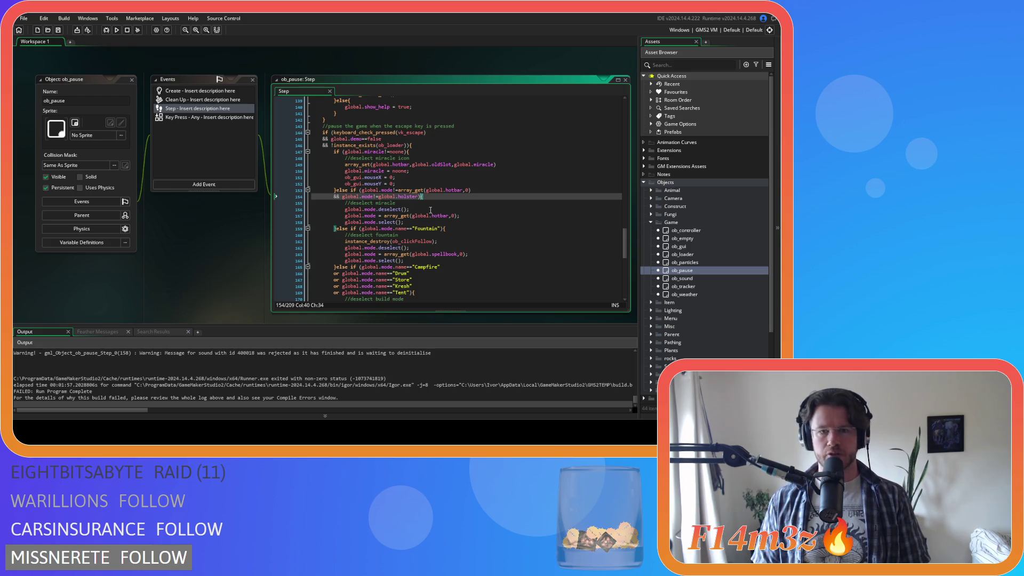
Replace hotbar with spellbook on lines 153 and 157 of ob_pause's Step code and save.
double_click(454, 189)
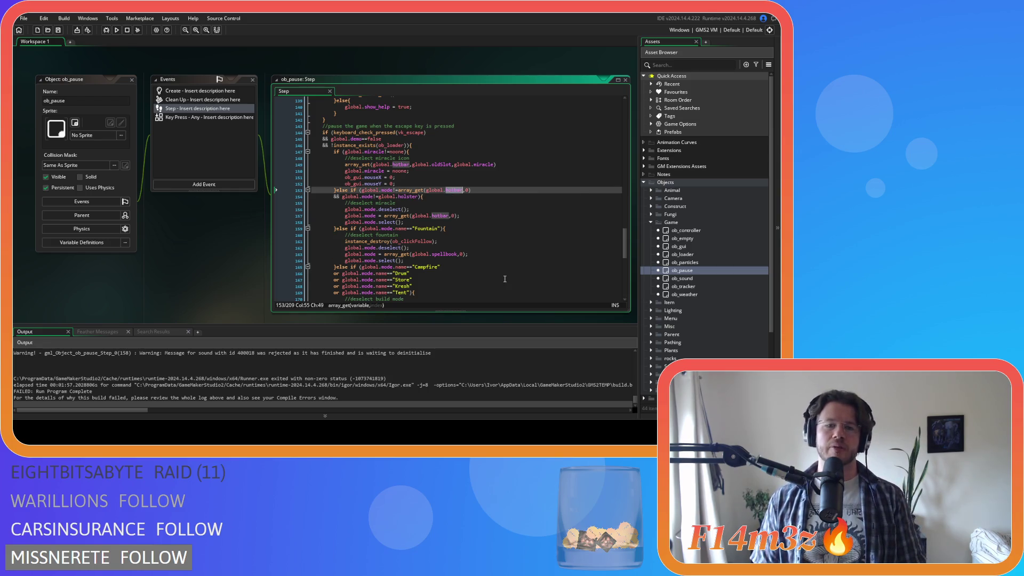
text(spellbook)
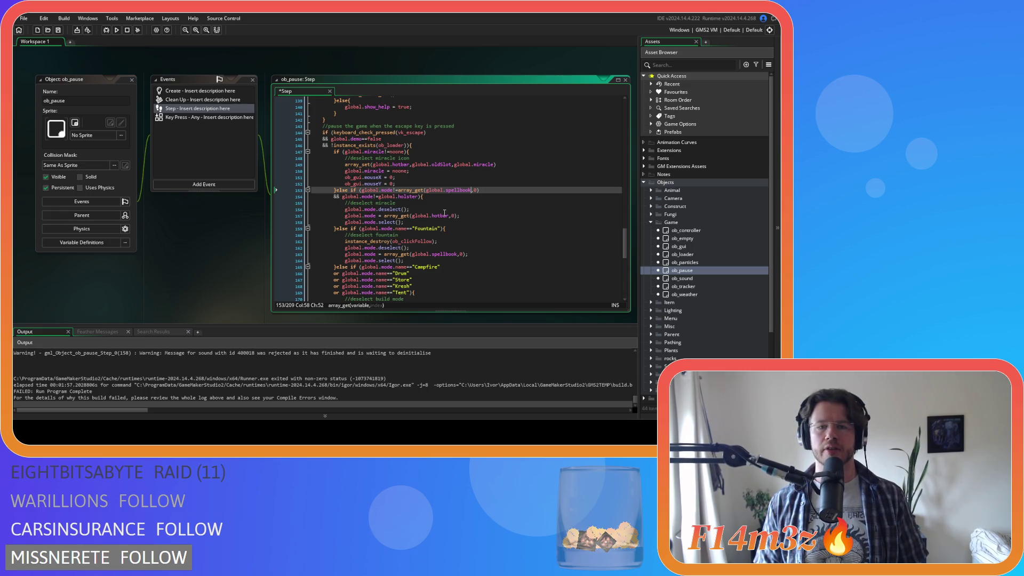
double_click(441, 216)
key(ctrl+v)
key(ctrl+s)
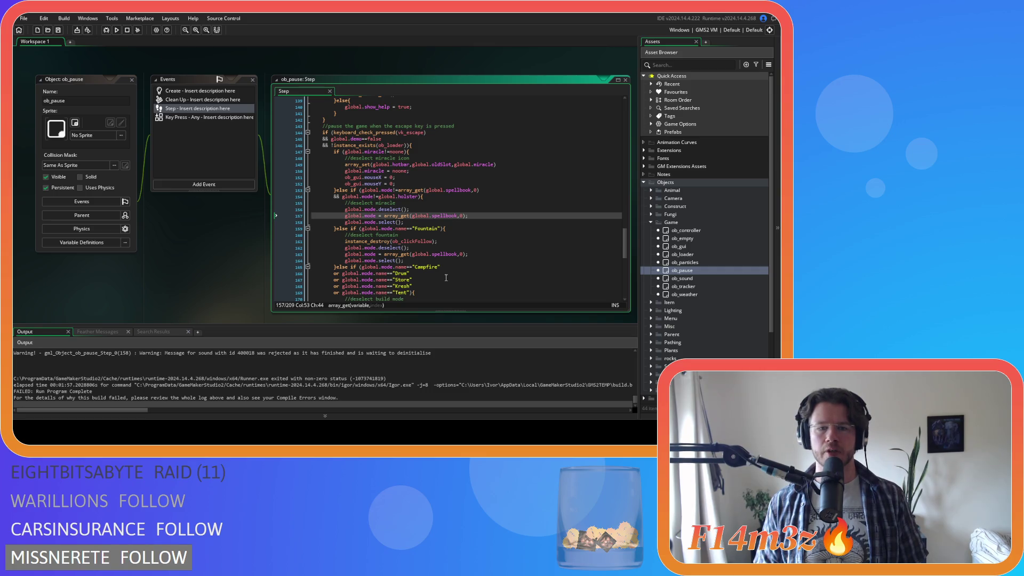
scroll(426, 235, down, 2)
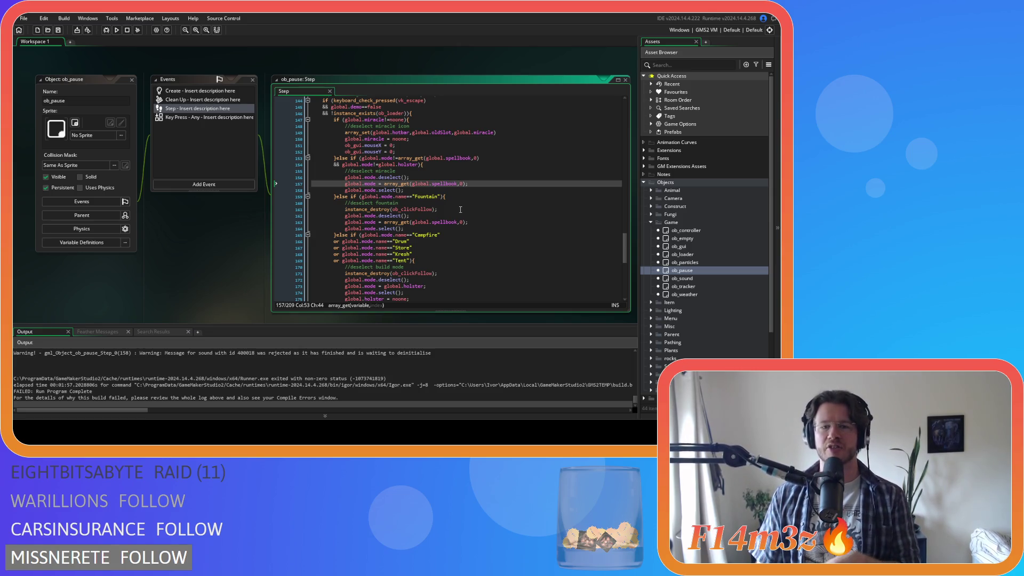
click(501, 189)
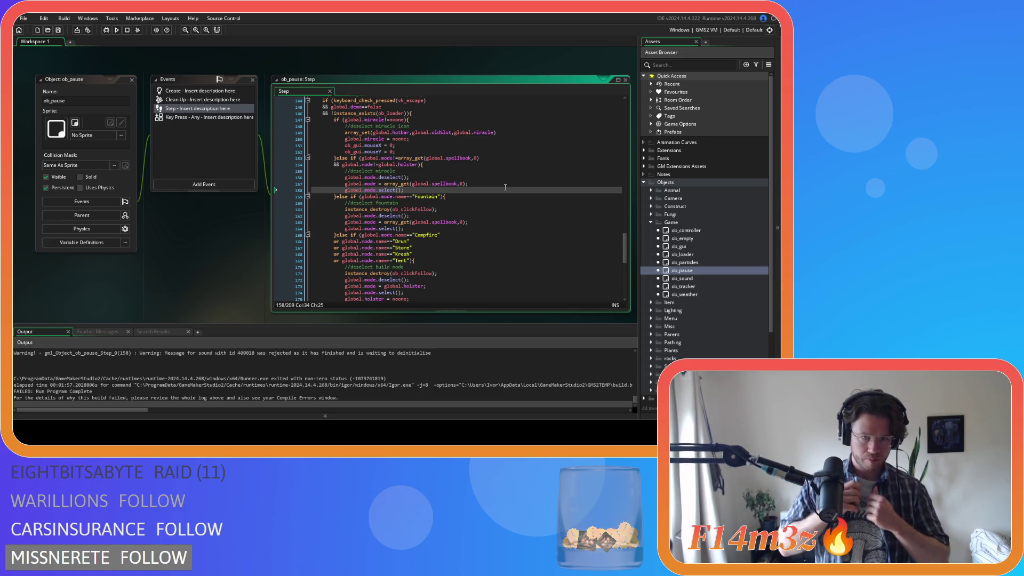
click(444, 208)
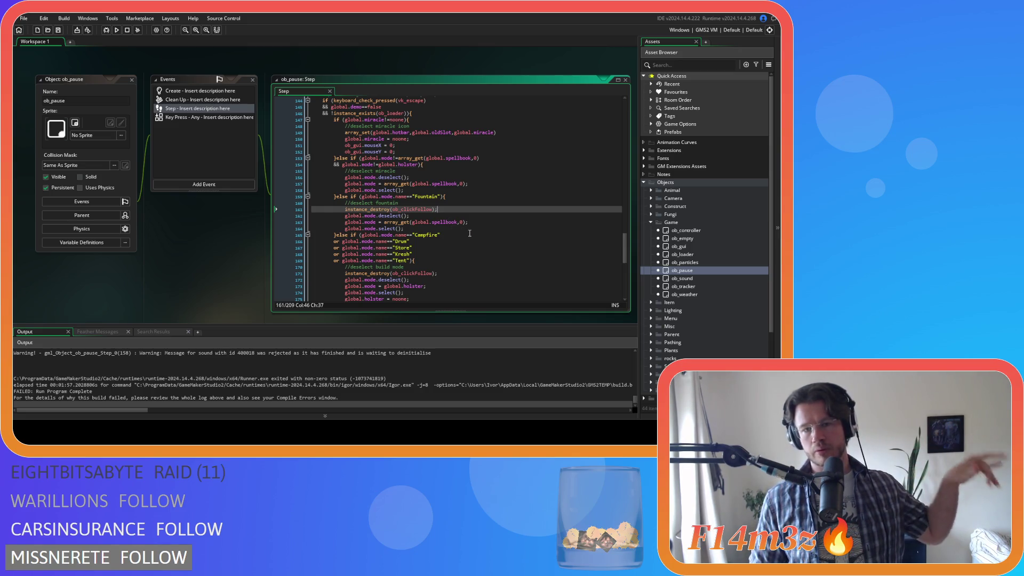
click(446, 222)
double_click(446, 222)
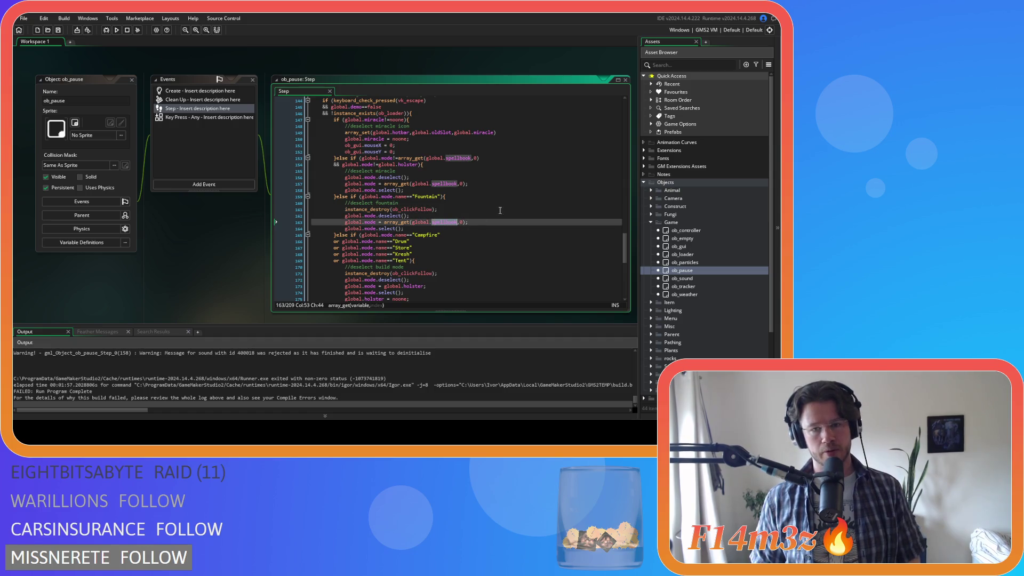
scroll(469, 261, down, 3)
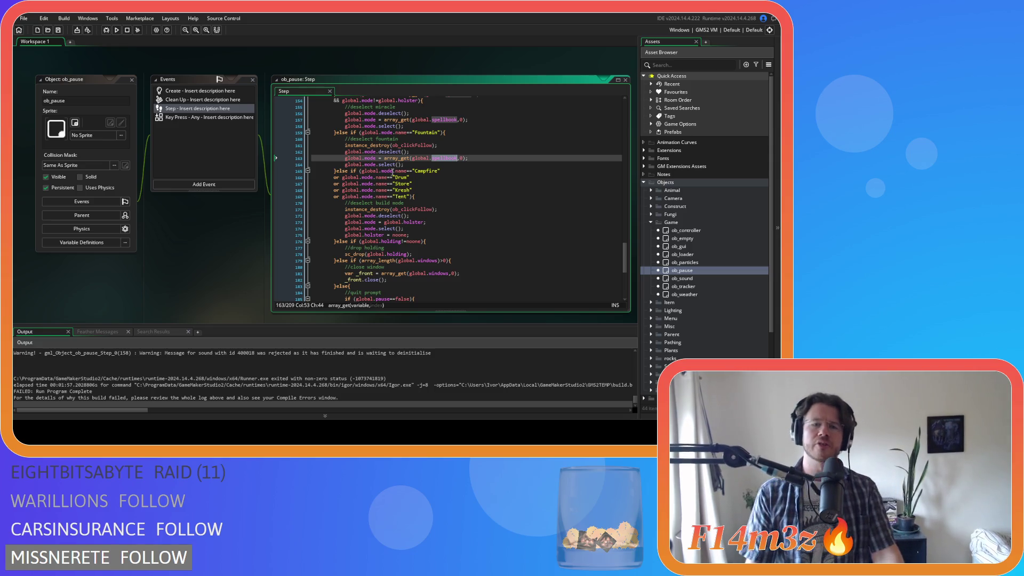
click(411, 196)
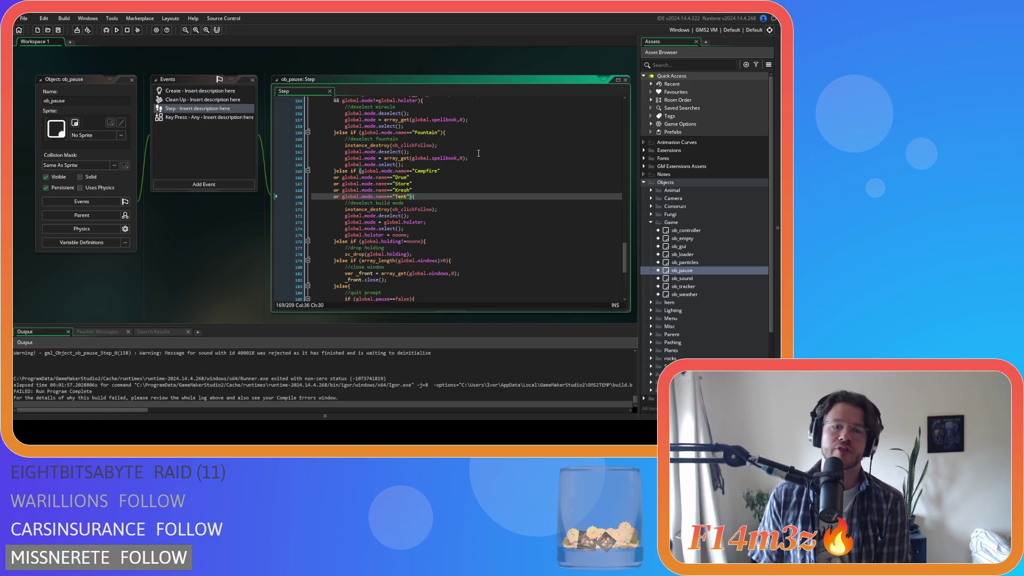
Delete the Drum–Tent checks and turn line 165 into global.mode.construct==true, then save.
drag(376, 171, 397, 203)
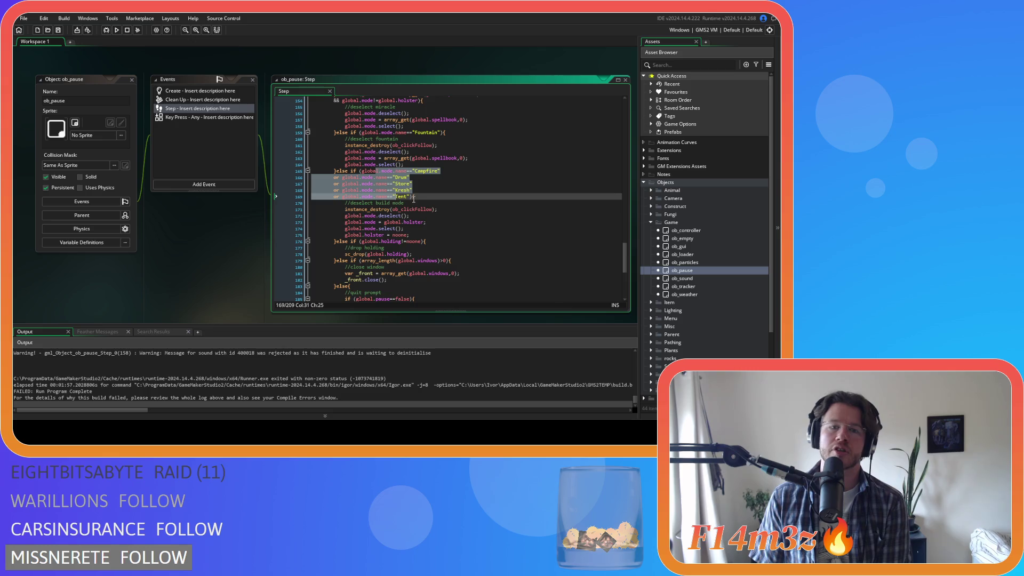
mouse_move(414, 196)
mouse_down()
mouse_move(400, 178)
mouse_move(440, 170)
mouse_up()
key(BackSpace)
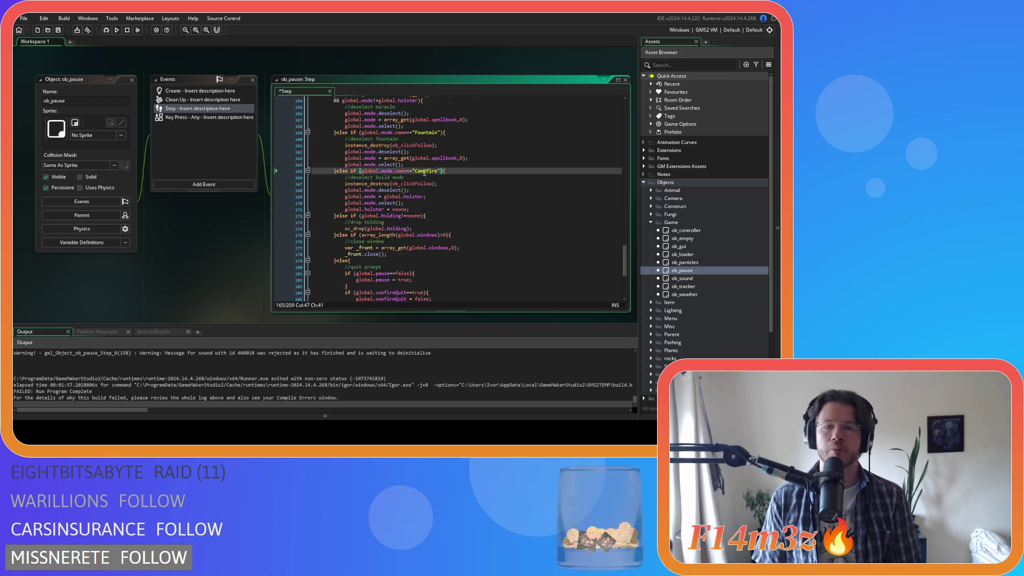
double_click(400, 171)
text(construct)
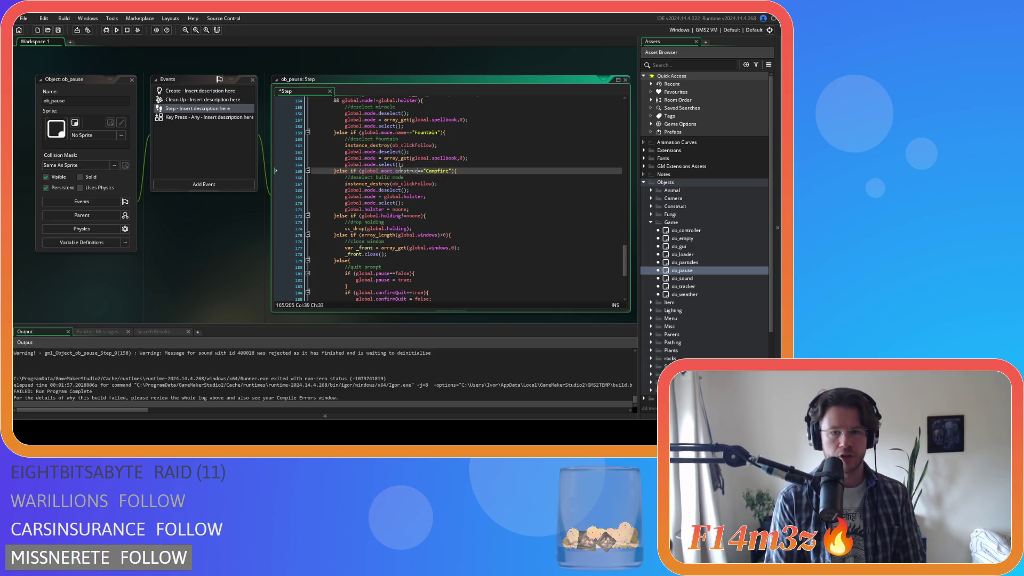
drag(426, 170, 455, 176)
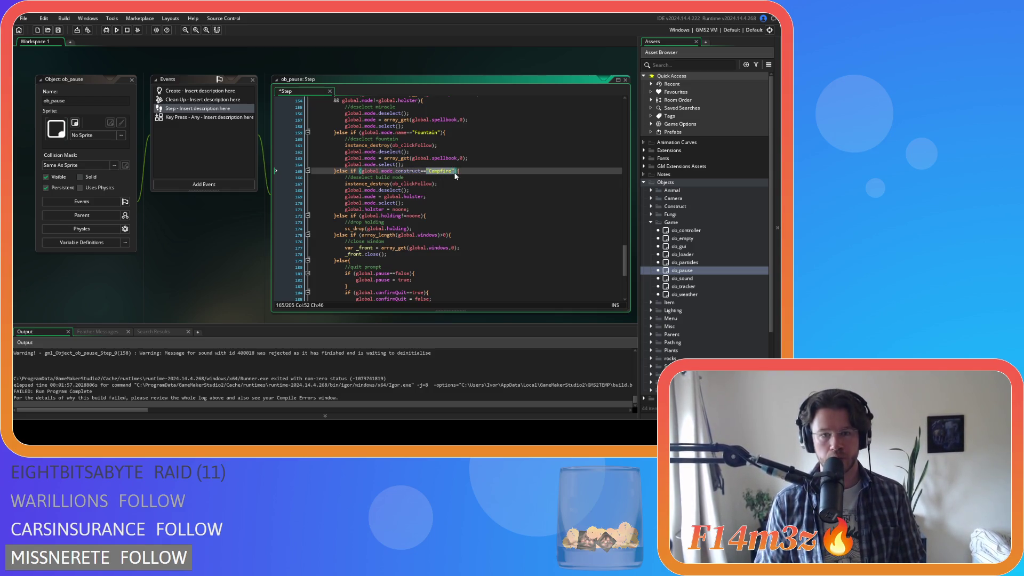
text(true)
key(ctrl+s)
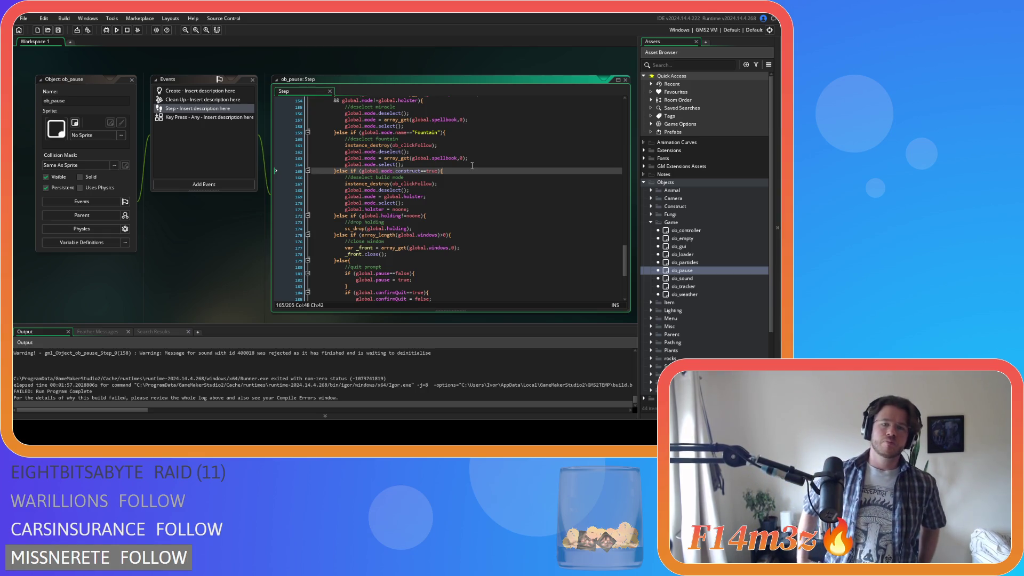
scroll(704, 320, down, 4)
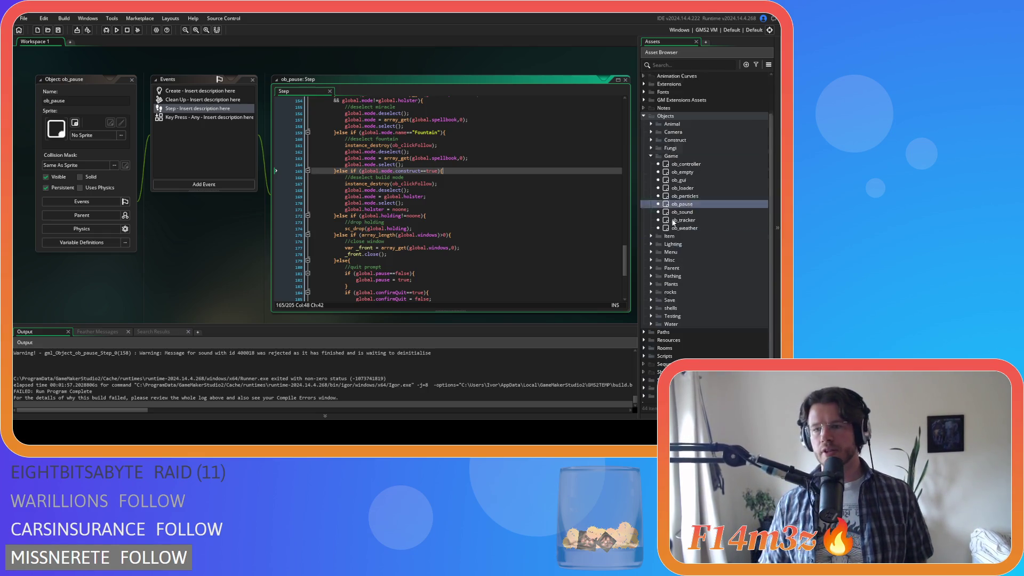
click(643, 333)
scroll(656, 315, down, 4)
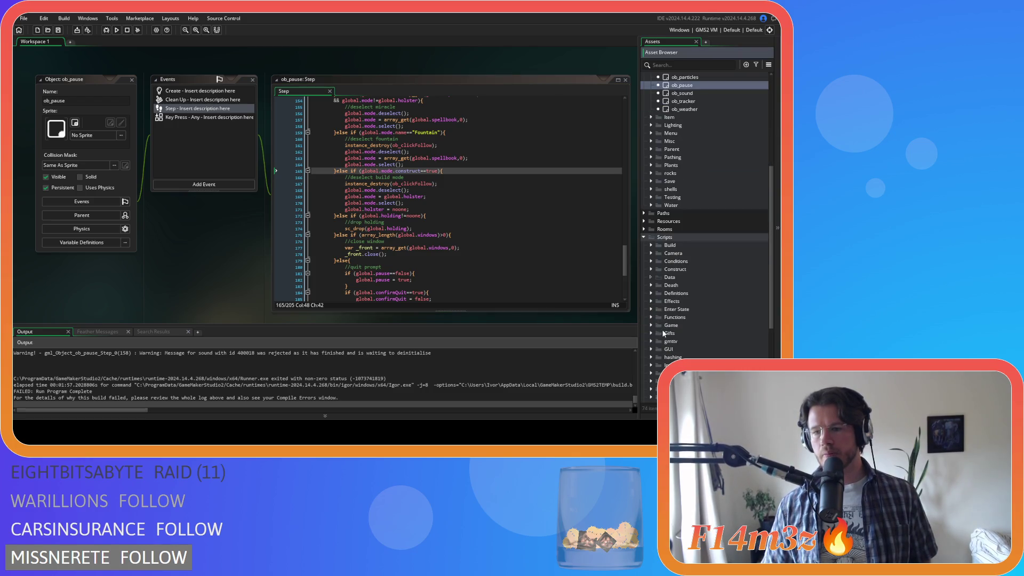
click(651, 269)
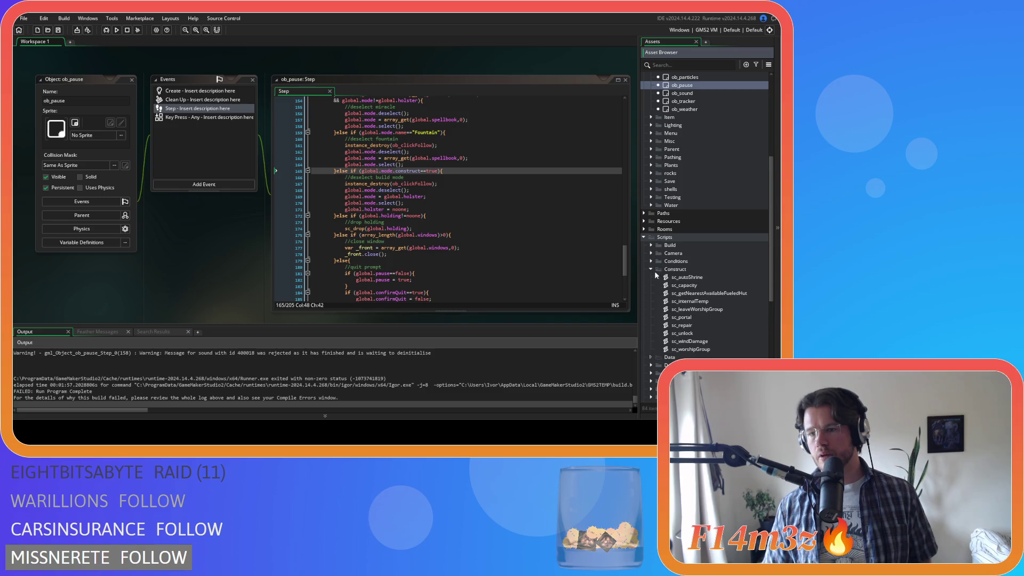
click(652, 270)
click(651, 246)
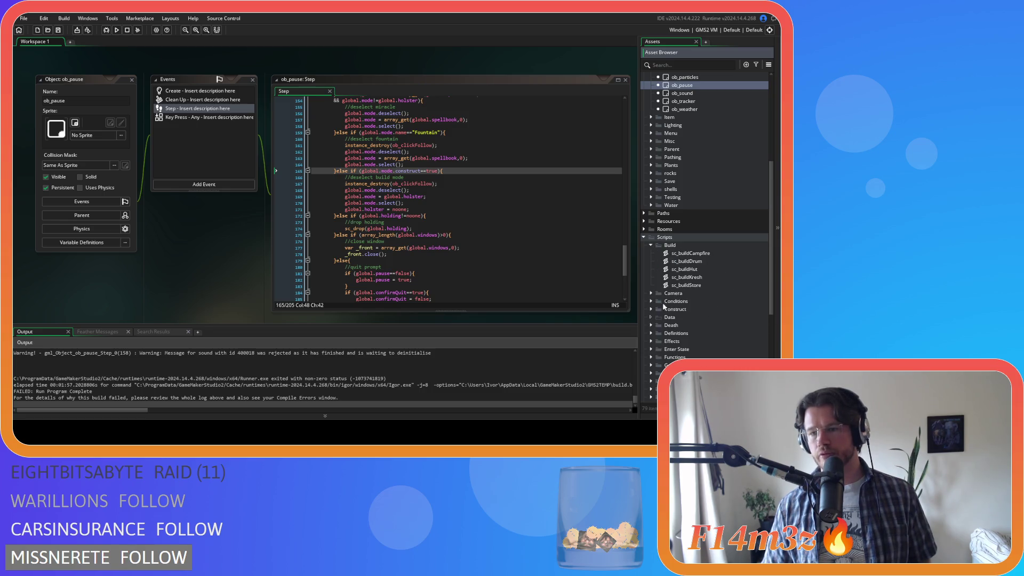
double_click(707, 255)
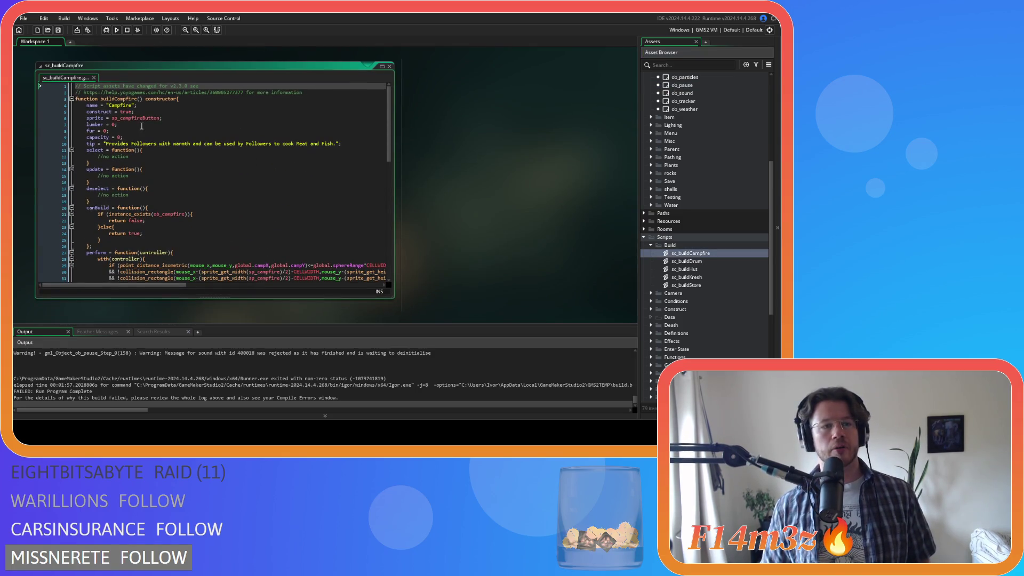
click(142, 114)
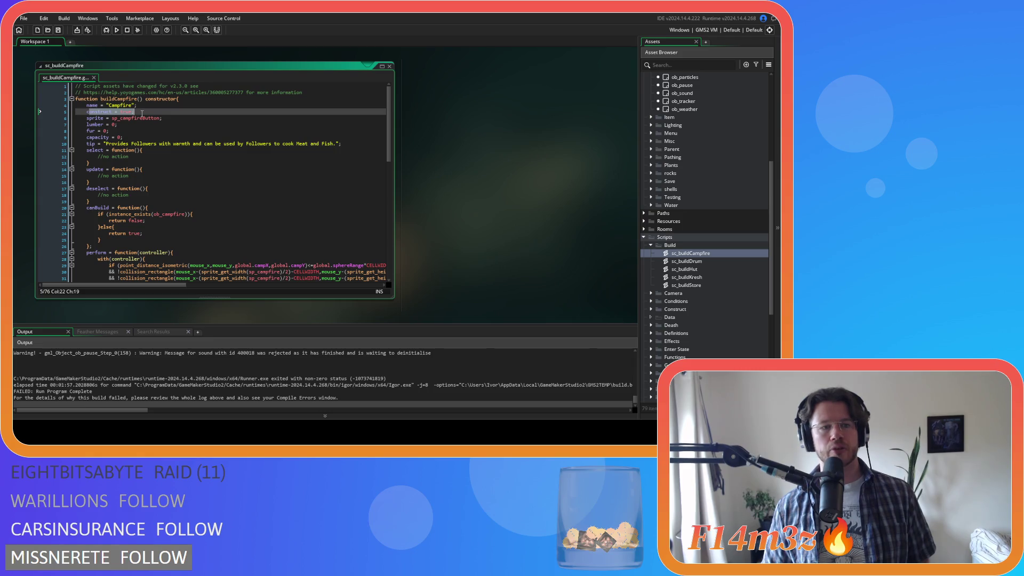
click(394, 66)
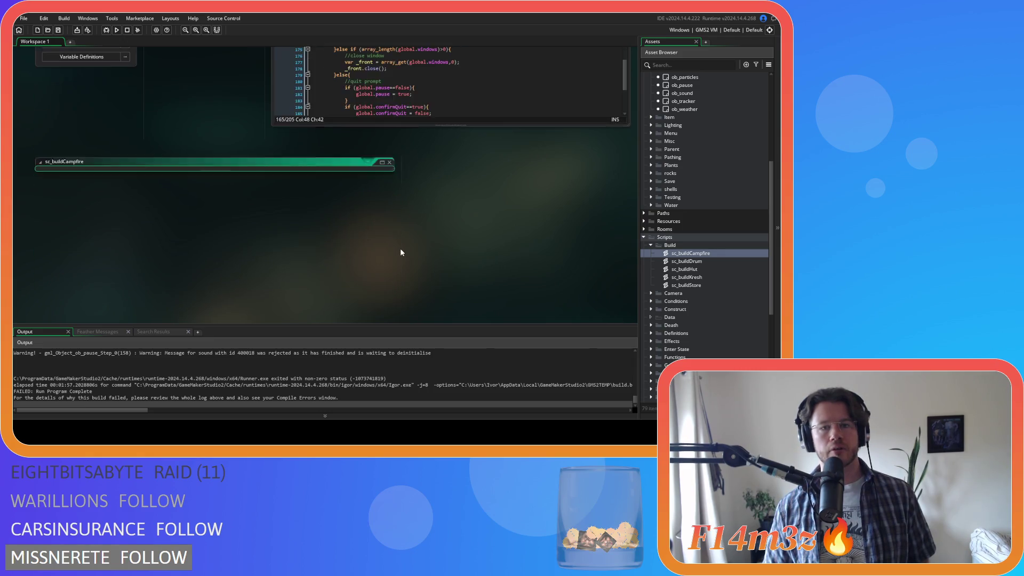
click(459, 178)
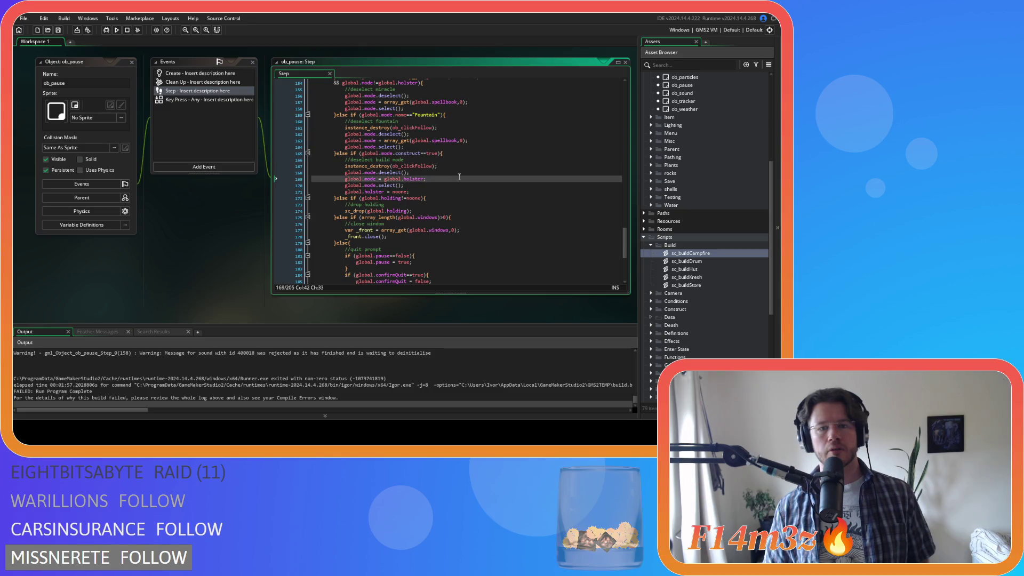
scroll(462, 166, down, 2)
click(465, 153)
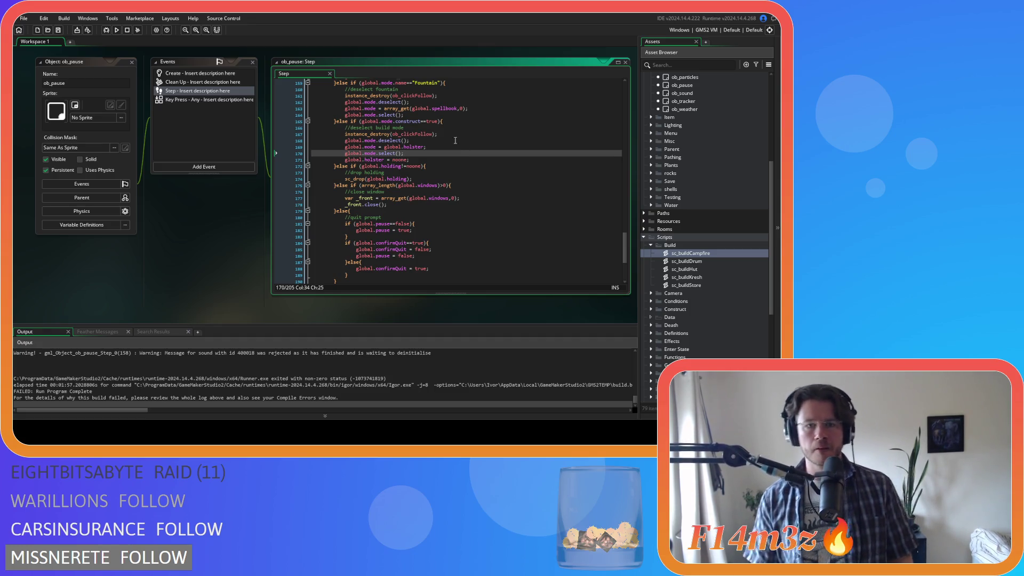
drag(348, 146, 426, 147)
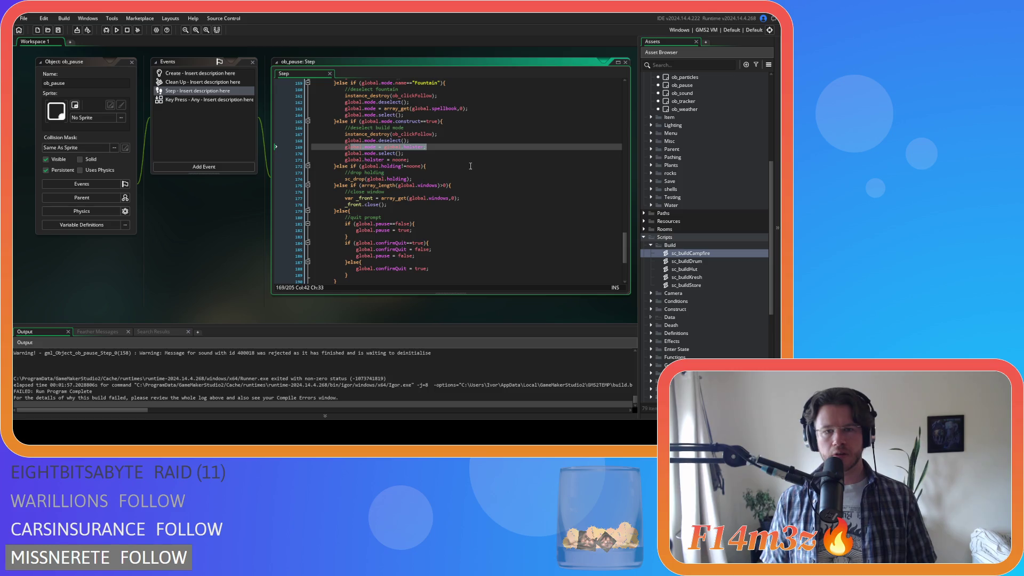
drag(384, 178, 413, 179)
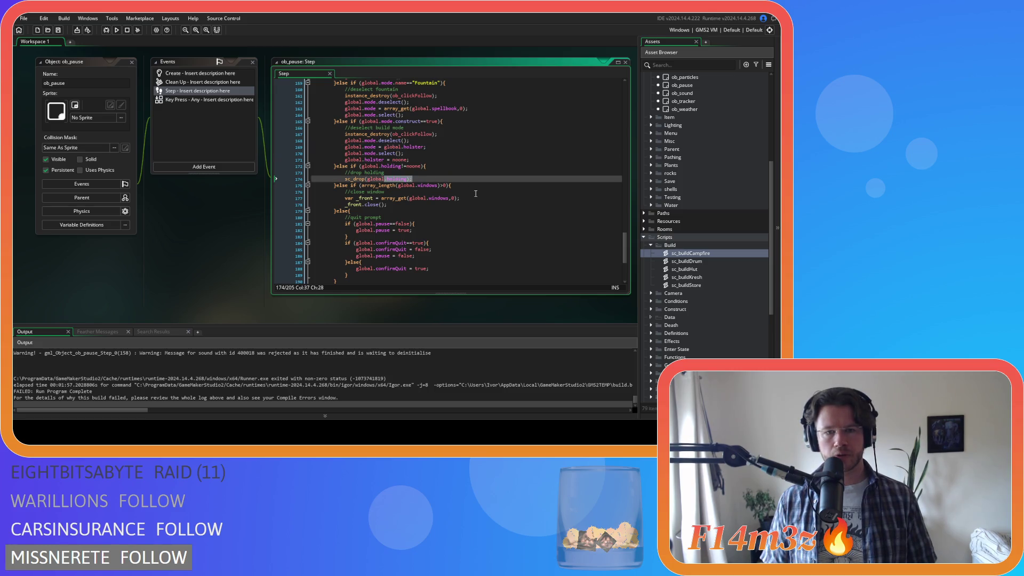
scroll(401, 197, down, 6)
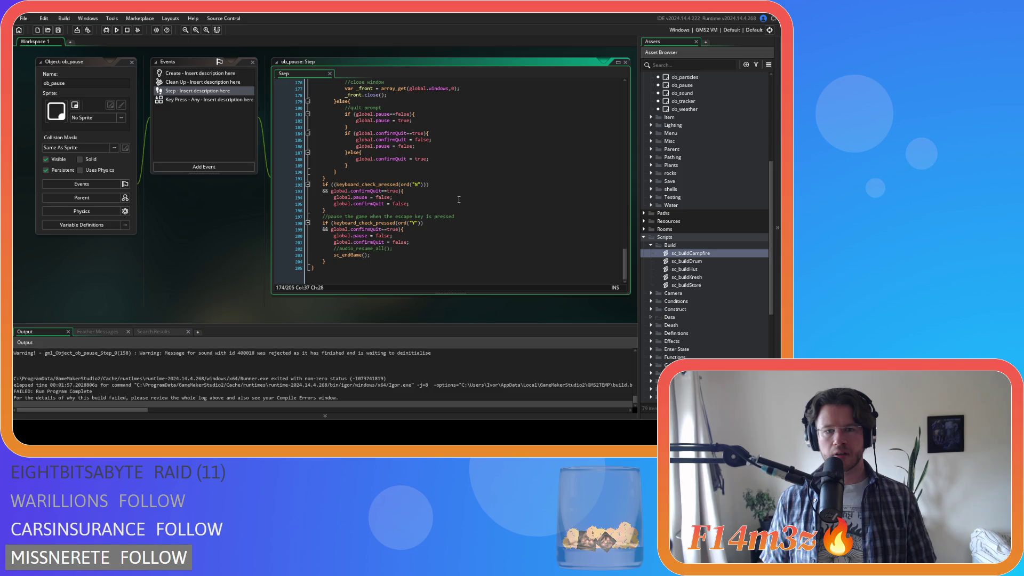
scroll(459, 200, up, 8)
scroll(458, 199, up, 2)
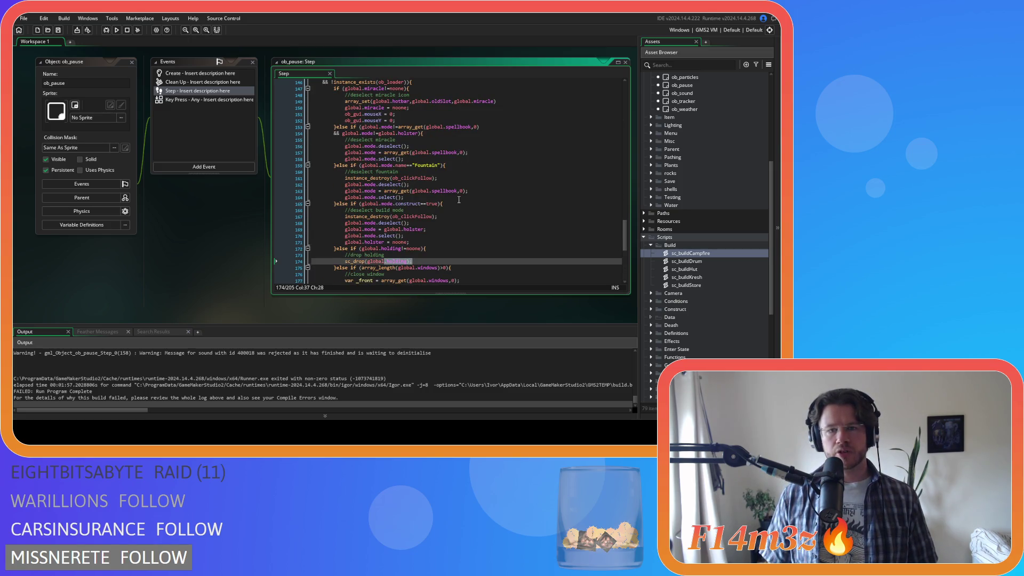
drag(476, 152, 384, 153)
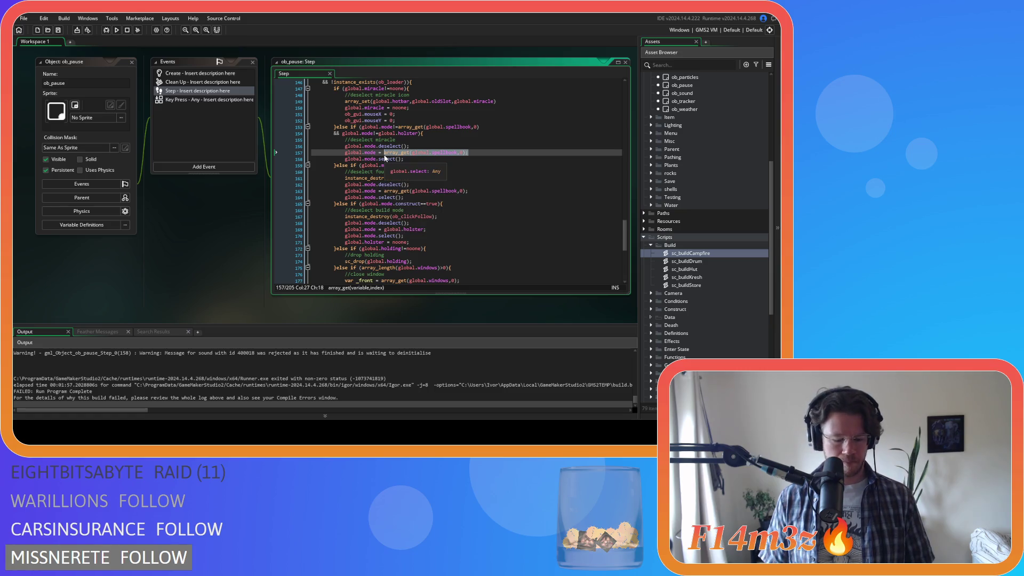
Find all project occurrences of array_get(global.hotbar,0), listing 10 matches, then close Search & Replace.
key(ctrl+shift+f)
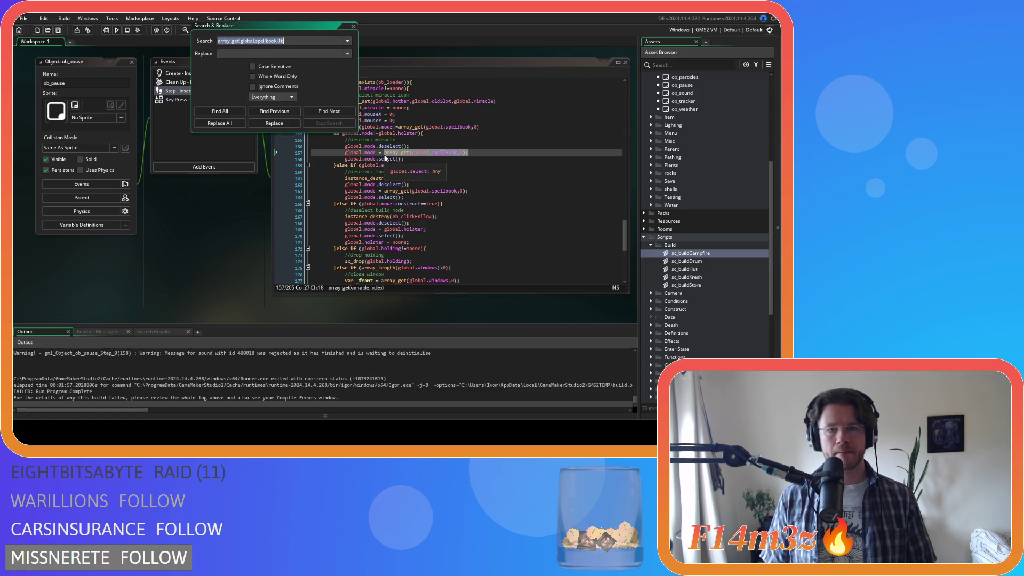
double_click(261, 41)
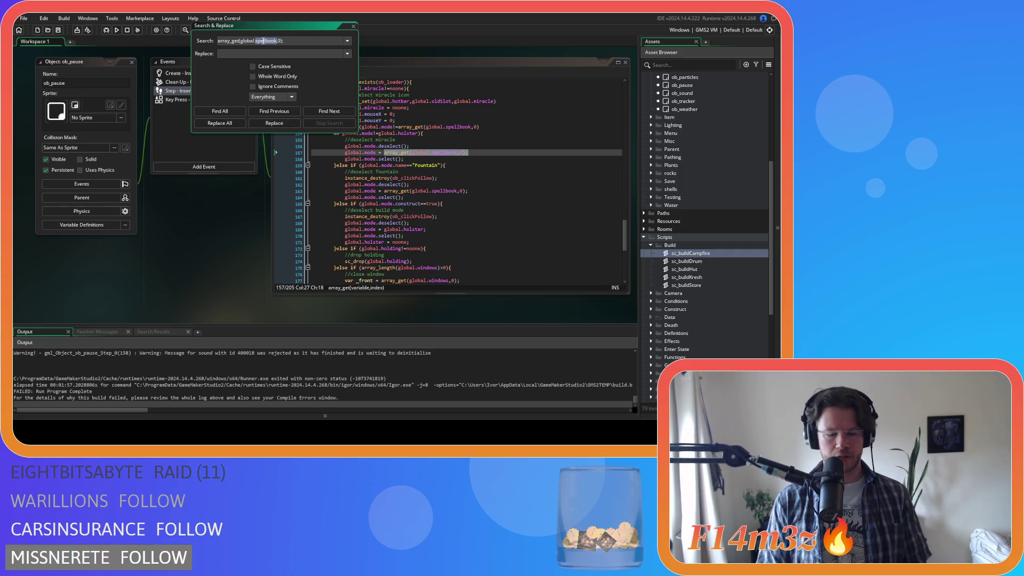
text(hotbar)
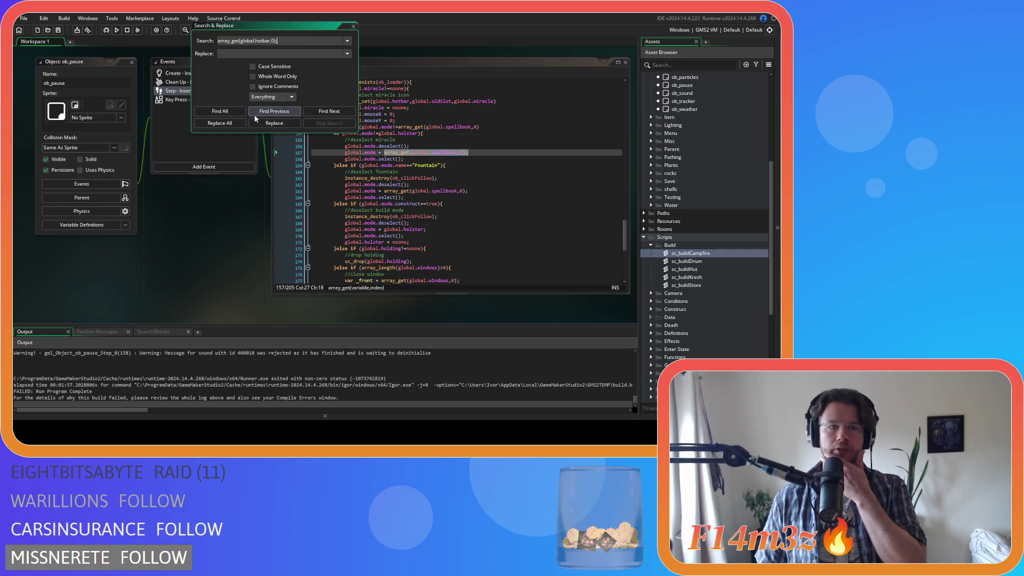
click(223, 111)
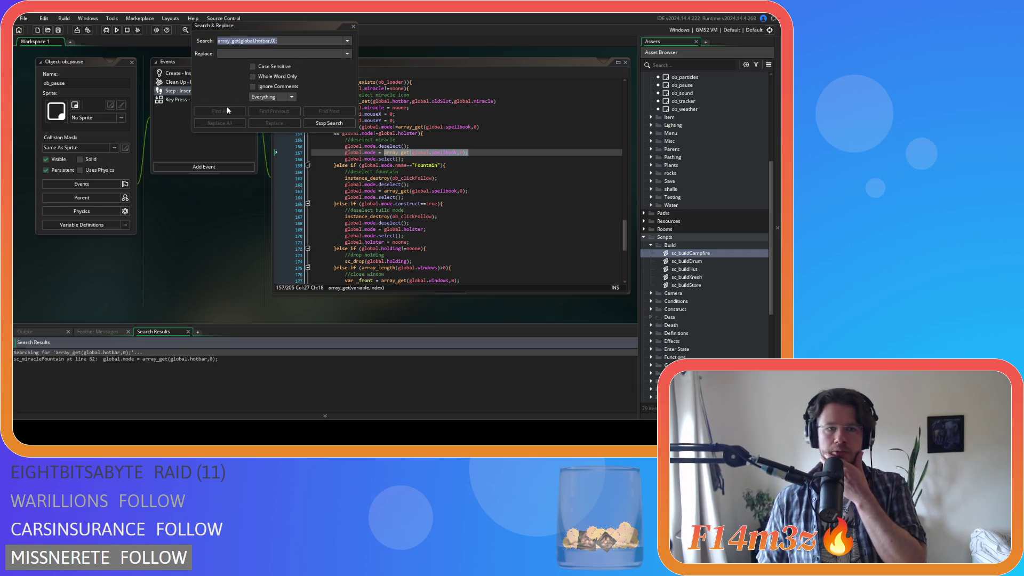
click(353, 26)
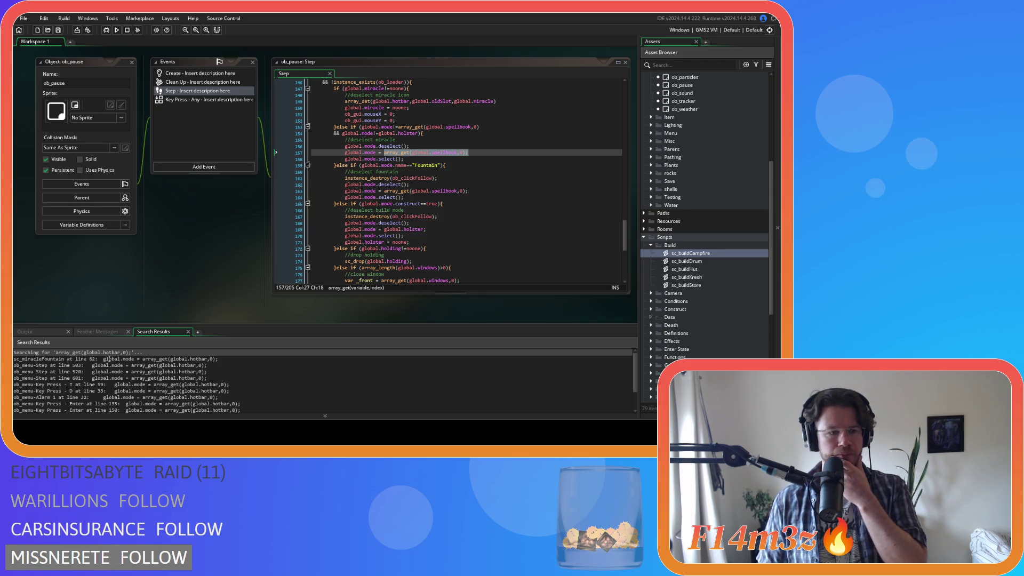
Change hotbar to spellbook on line 62 of sc_miracleFountain and save the script.
double_click(109, 359)
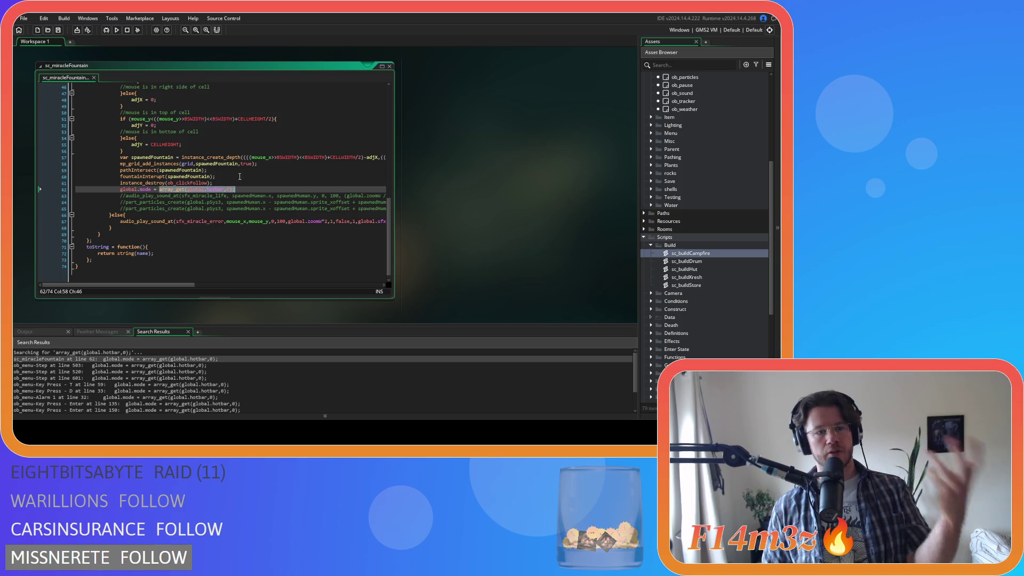
mouse_move(268, 223)
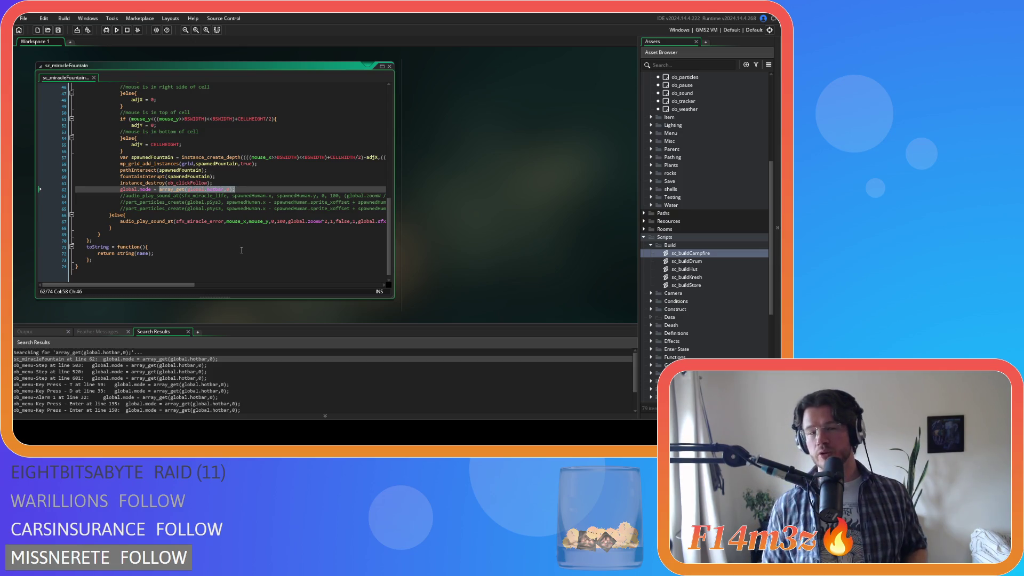
double_click(214, 190)
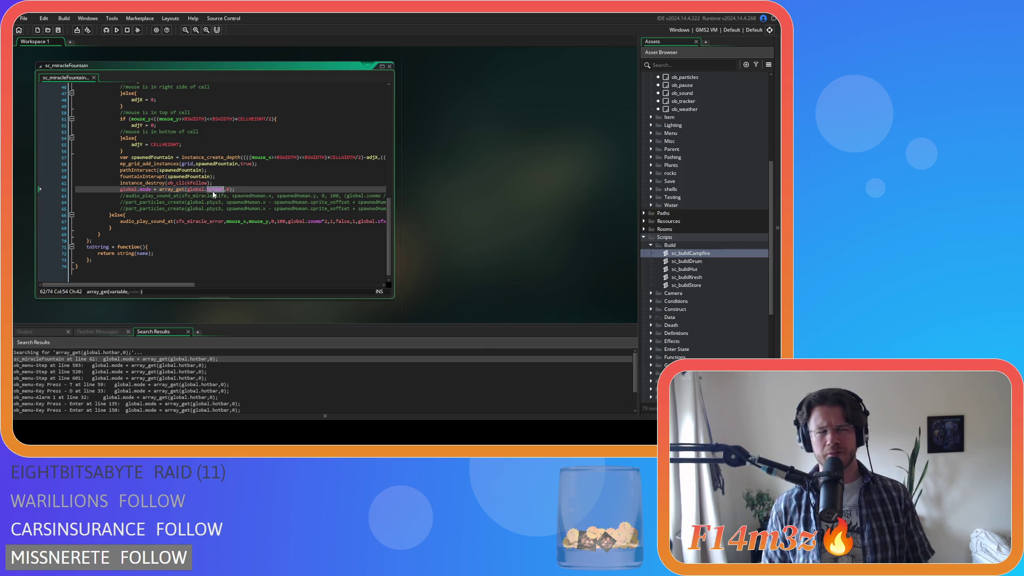
text(spell)
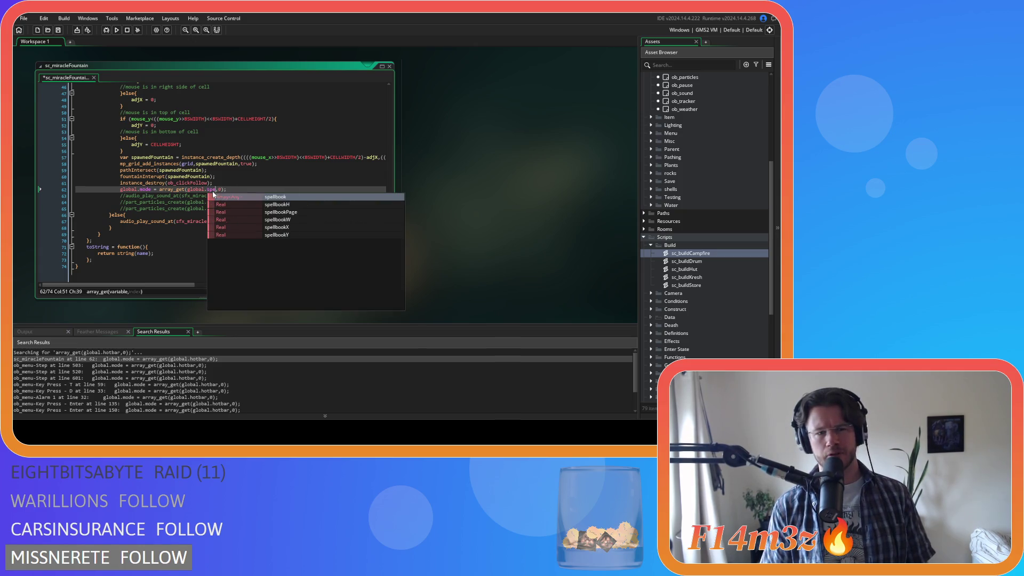
text(book)
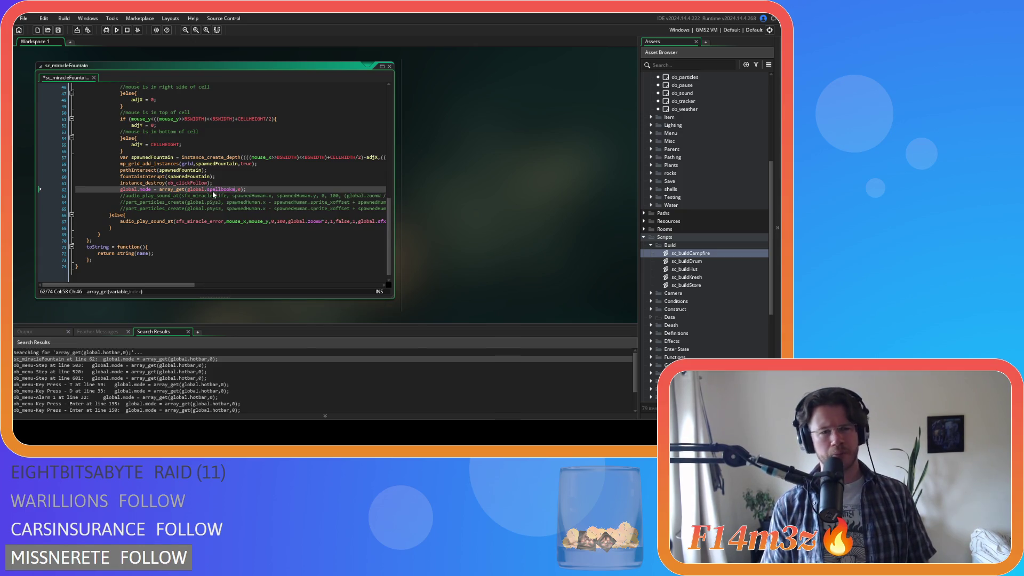
click(253, 190)
key(ctrl+s)
click(144, 189)
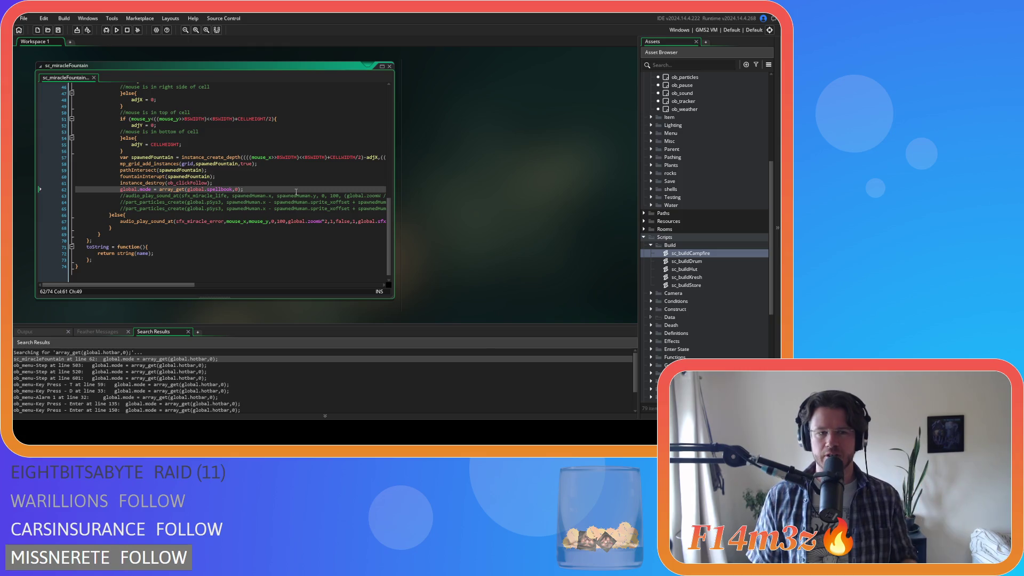
scroll(250, 178, up, 12)
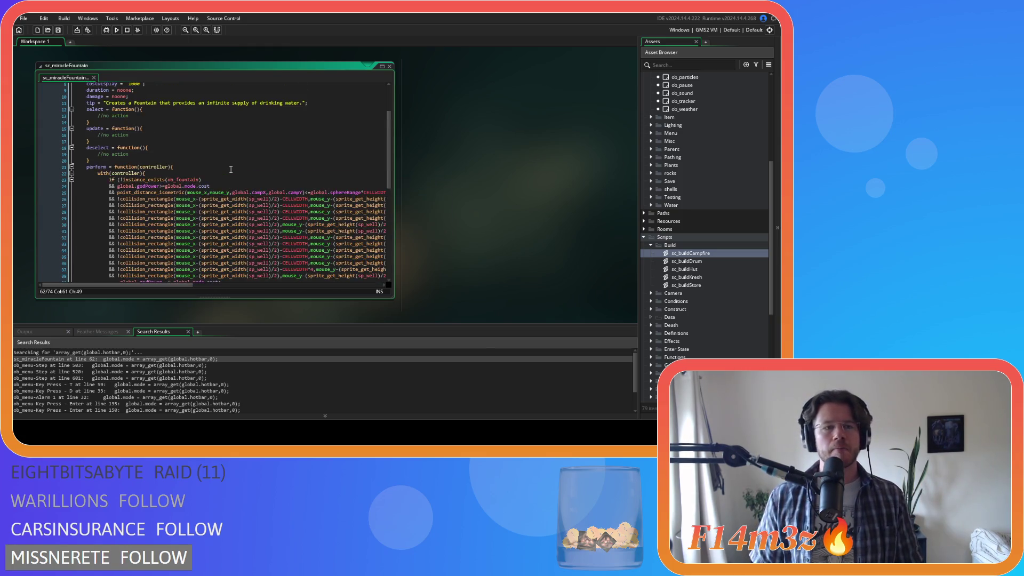
scroll(231, 169, down, 12)
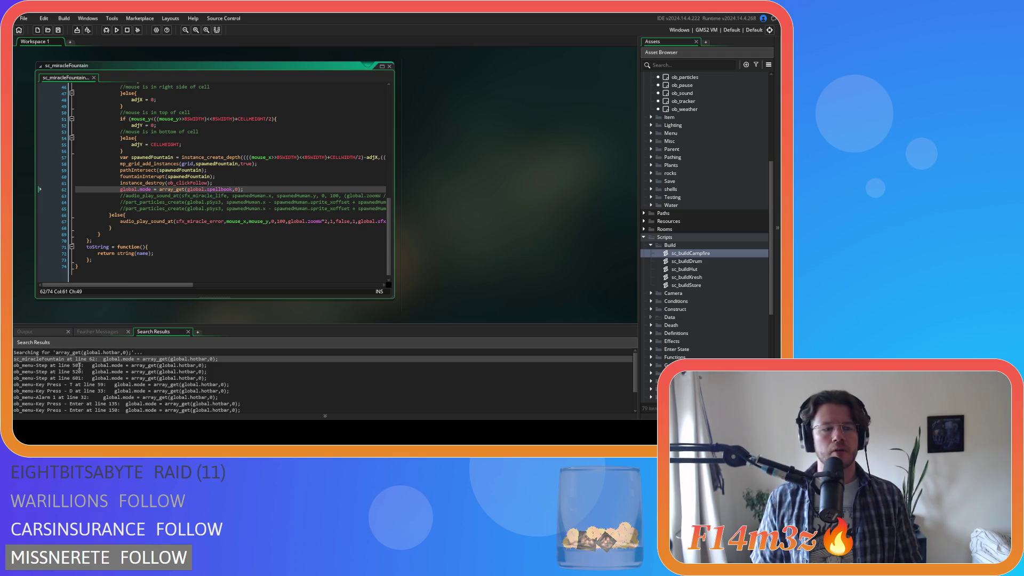
click(73, 366)
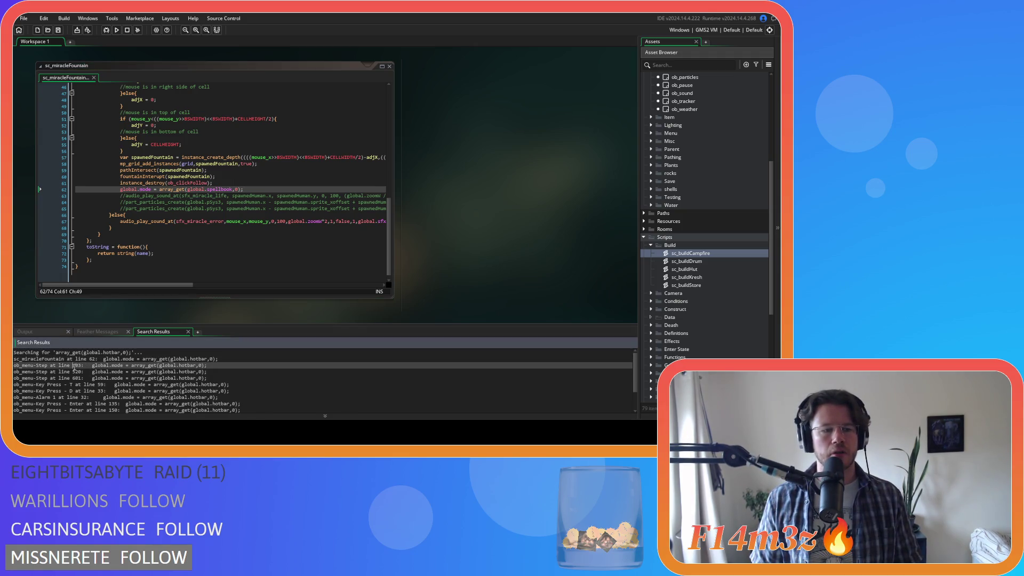
Switch the mode resets on ob_menu Step lines 503 and 520 to global.spellbook and save.
double_click(73, 366)
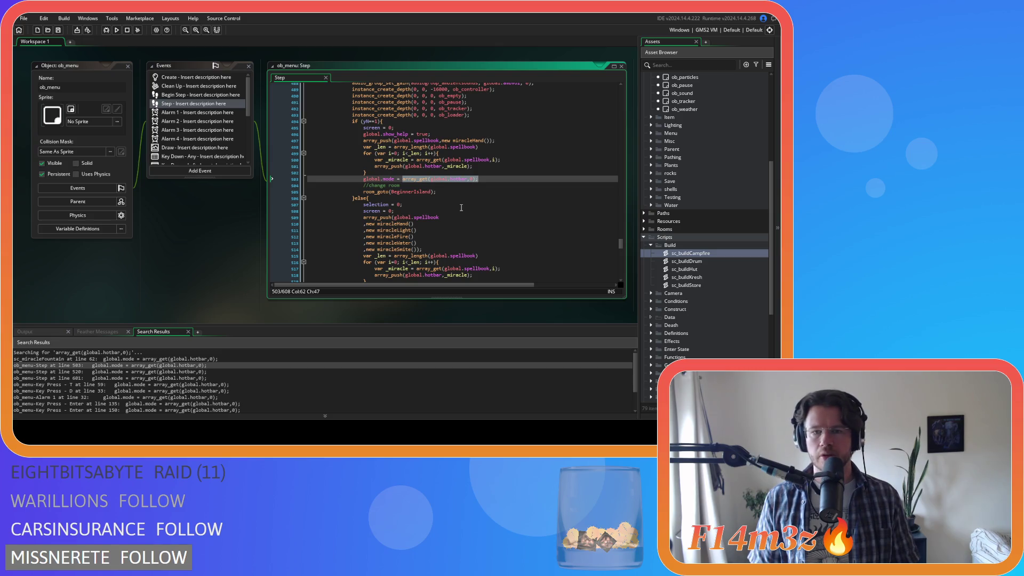
double_click(457, 179)
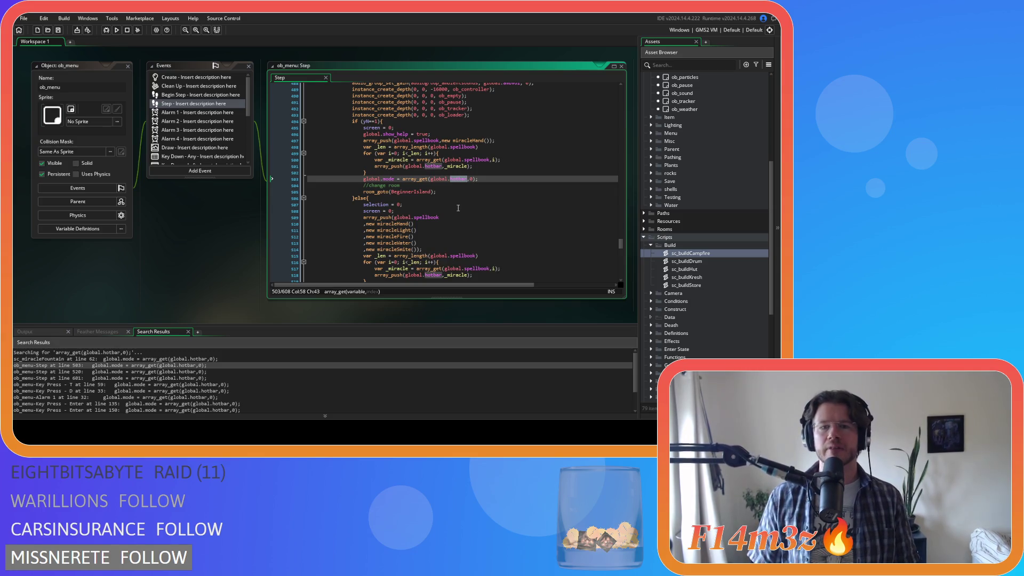
text(spellbook)
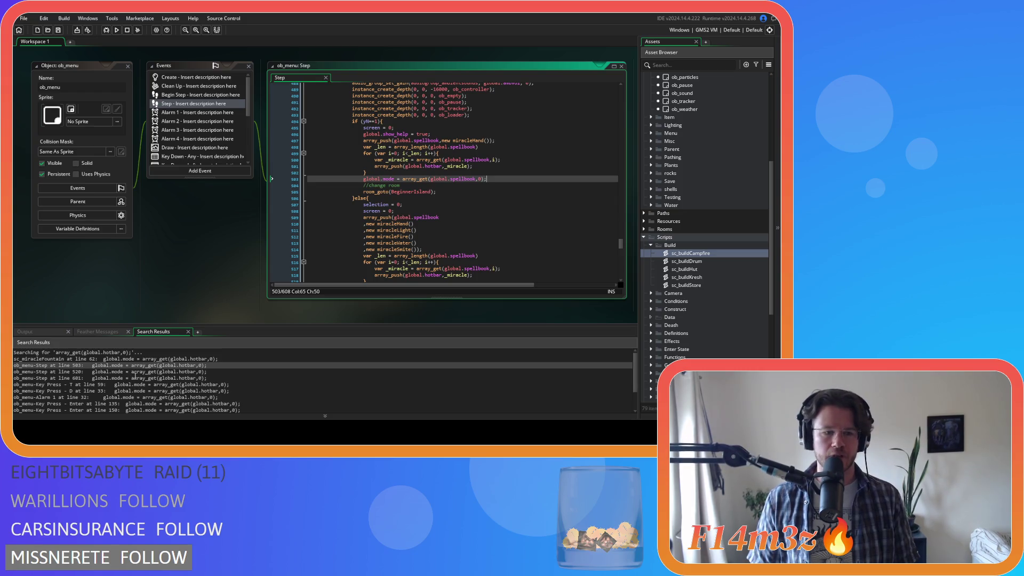
double_click(136, 372)
scroll(458, 159, up, 3)
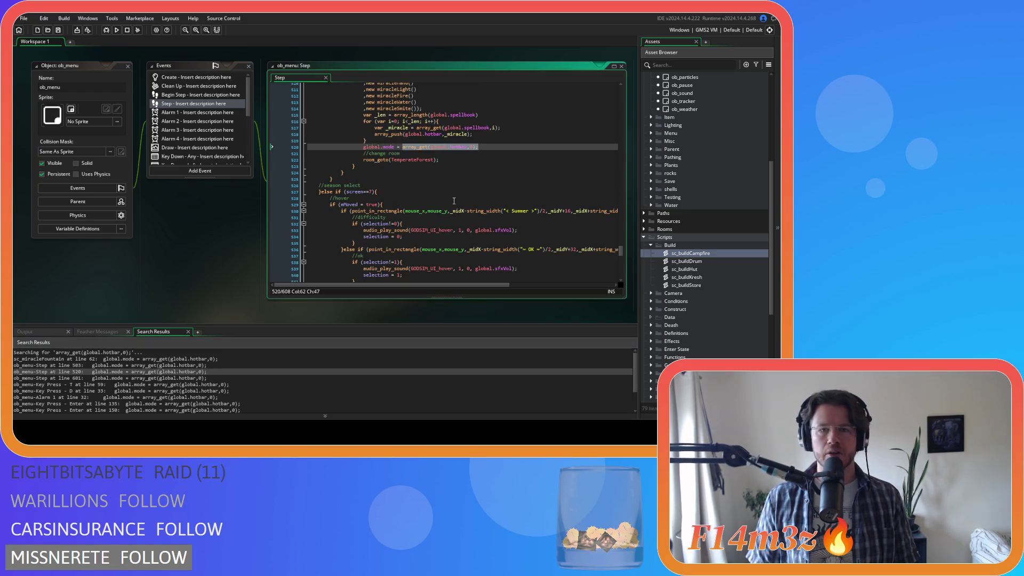
double_click(459, 146)
text(spellbook)
key(ctrl+s)
click(498, 147)
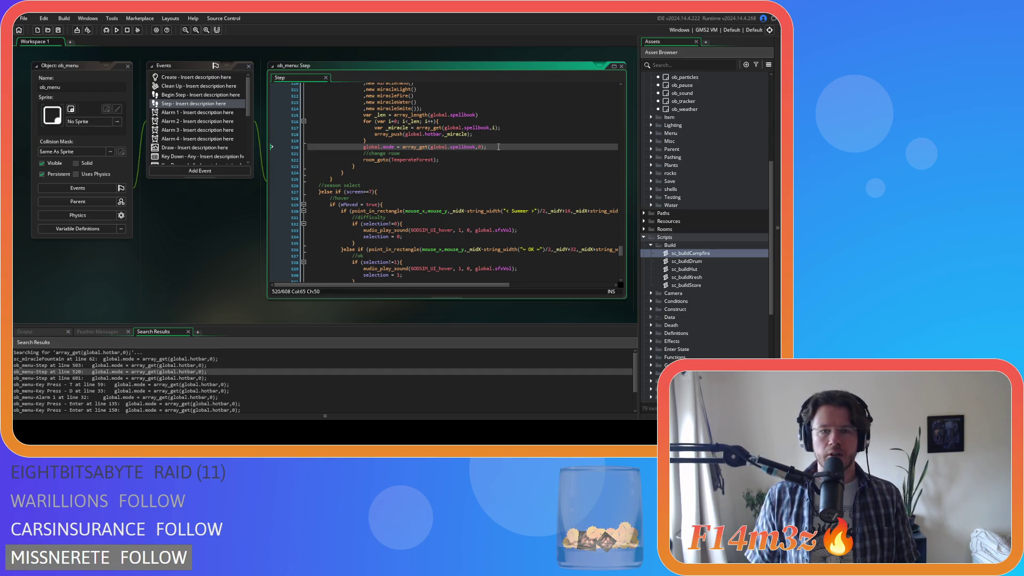
Change line 601 to spellbook, then open the Key Press - T match at line 59.
double_click(109, 379)
click(457, 221)
text(spellbook,0);)
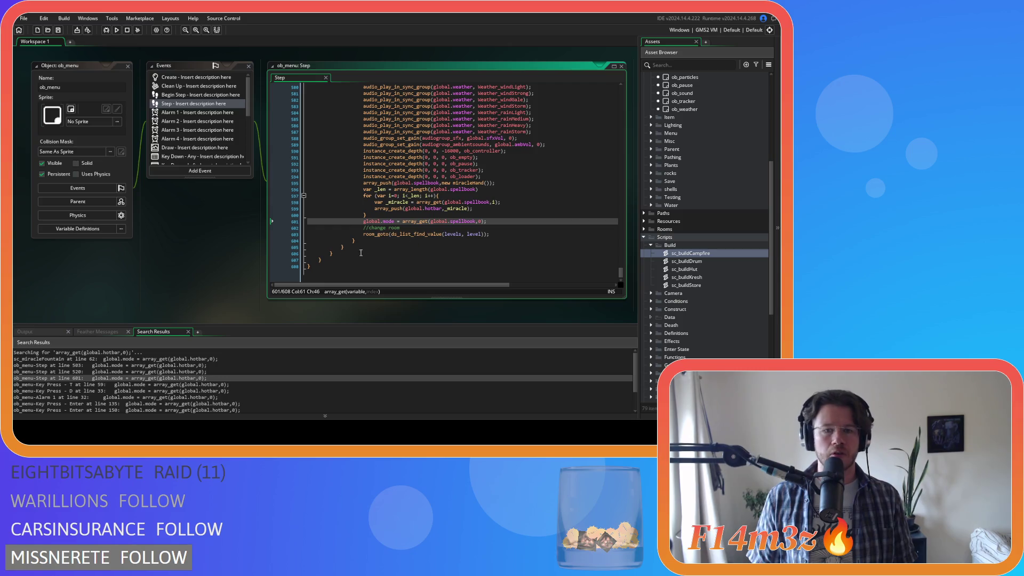
double_click(73, 384)
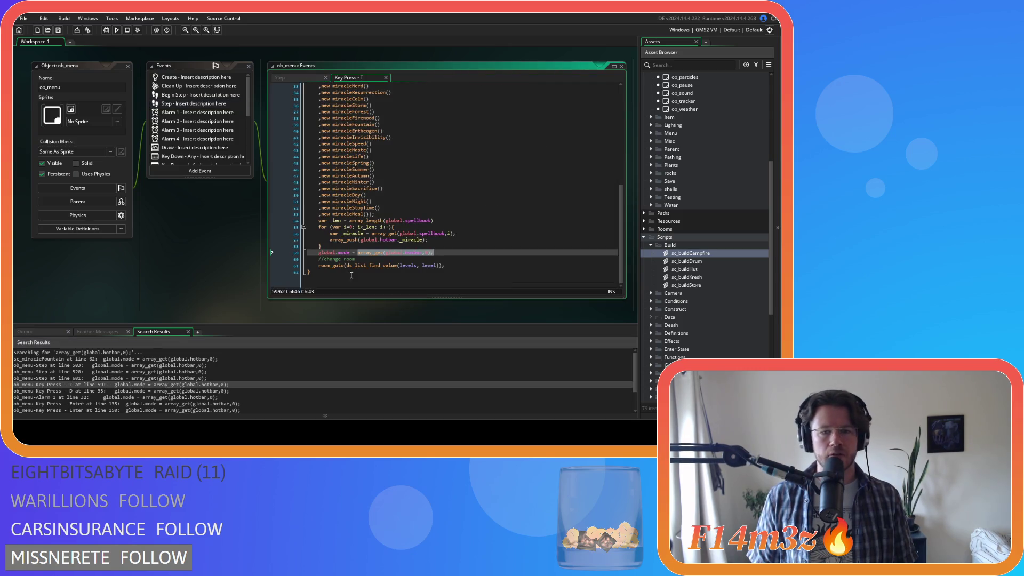
click(422, 251)
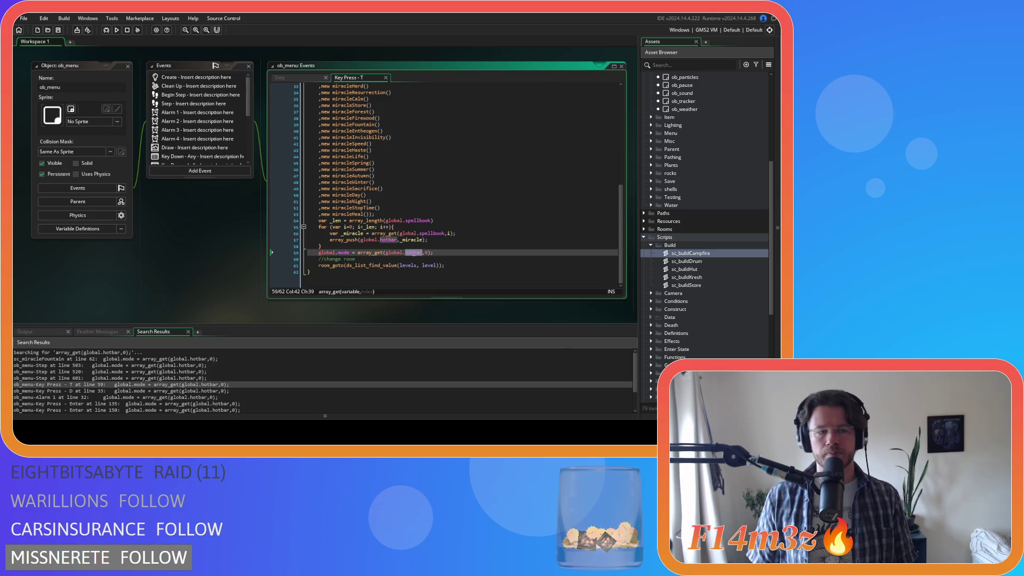
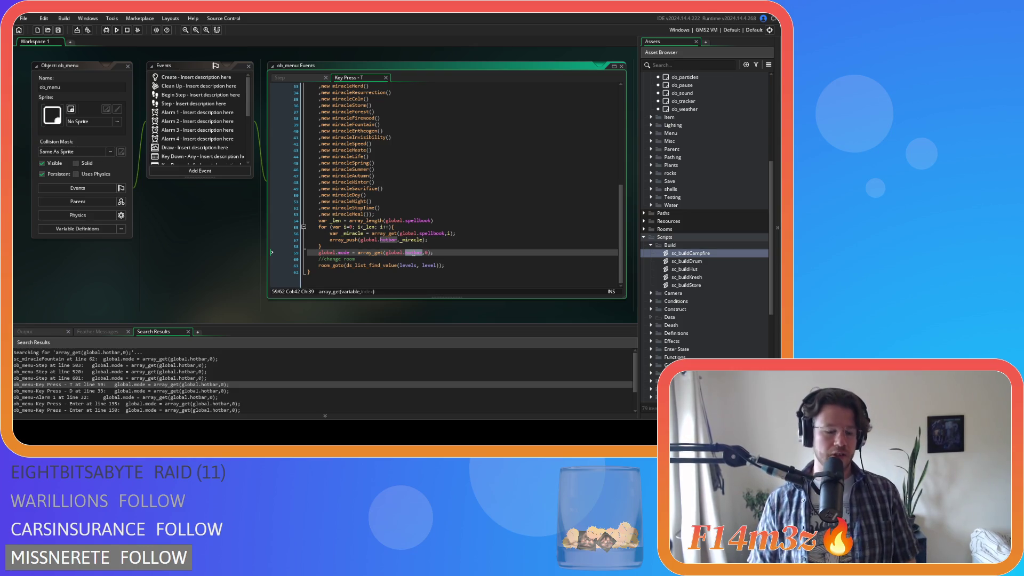
Replace hotbar with spellbook on line 59 (Key Press - T) and line 33 (Key Press - D).
double_click(418, 254)
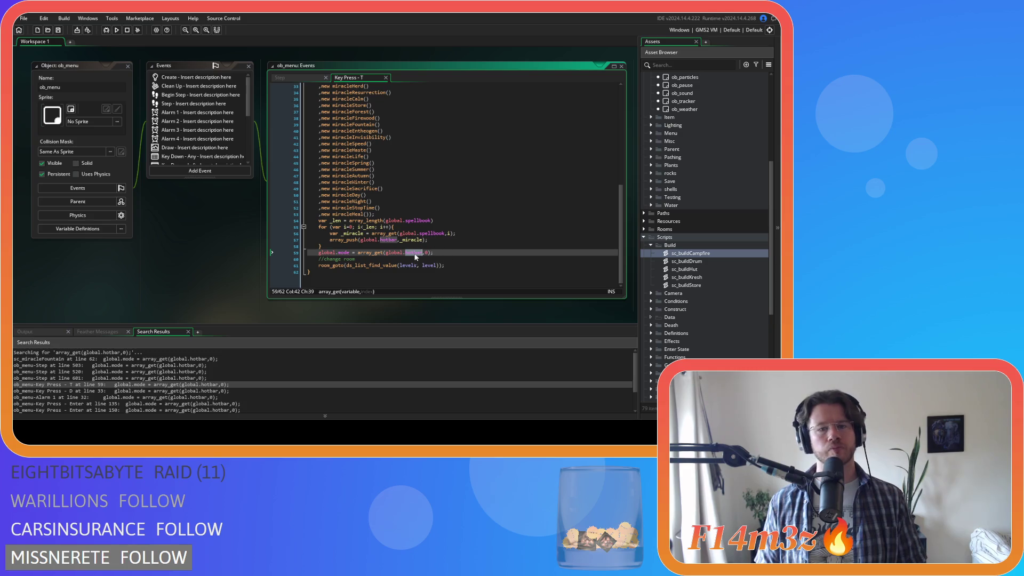
text(spellbook)
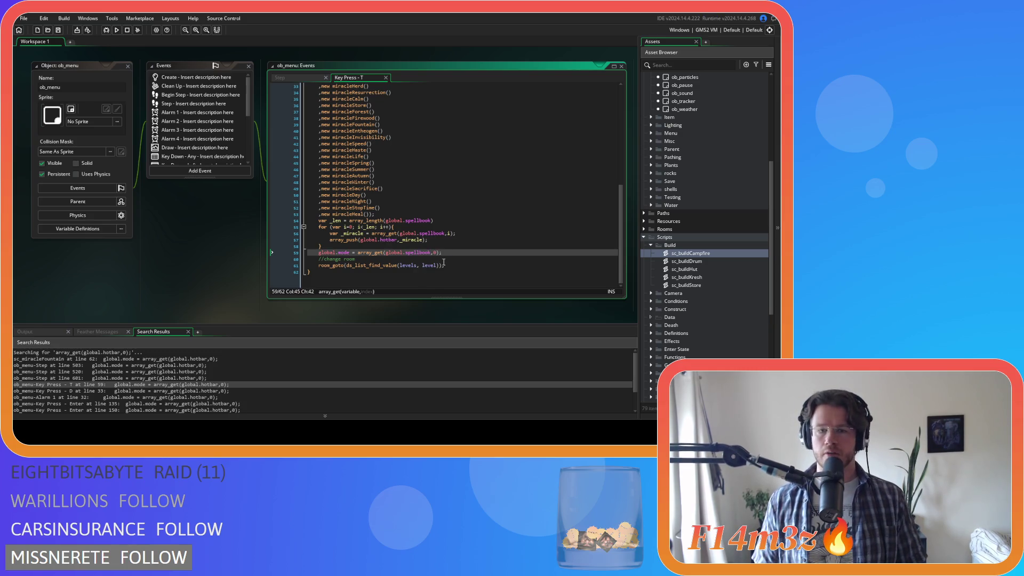
double_click(107, 391)
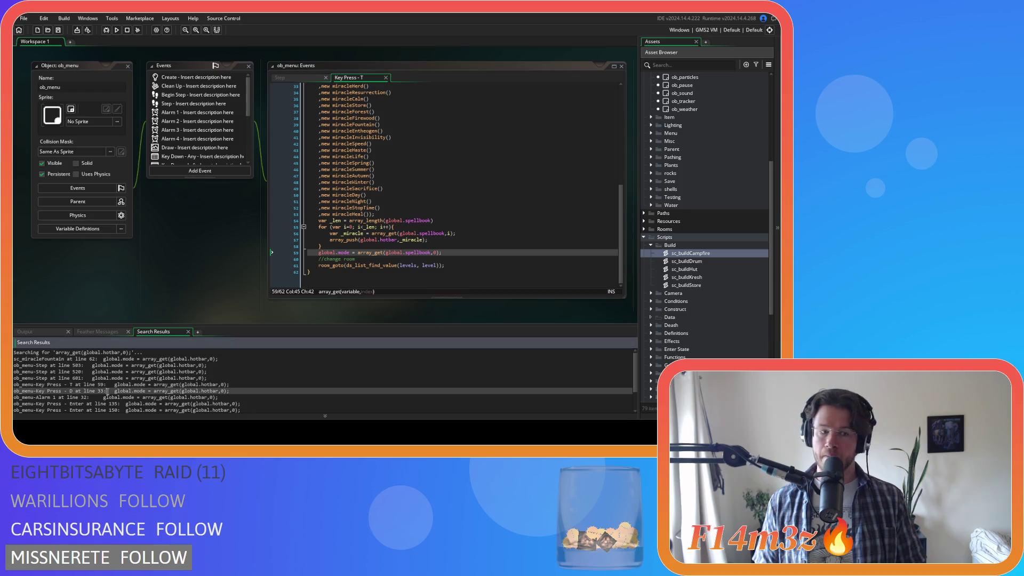
scroll(404, 266, down, 3)
double_click(420, 236)
text(spellbook)
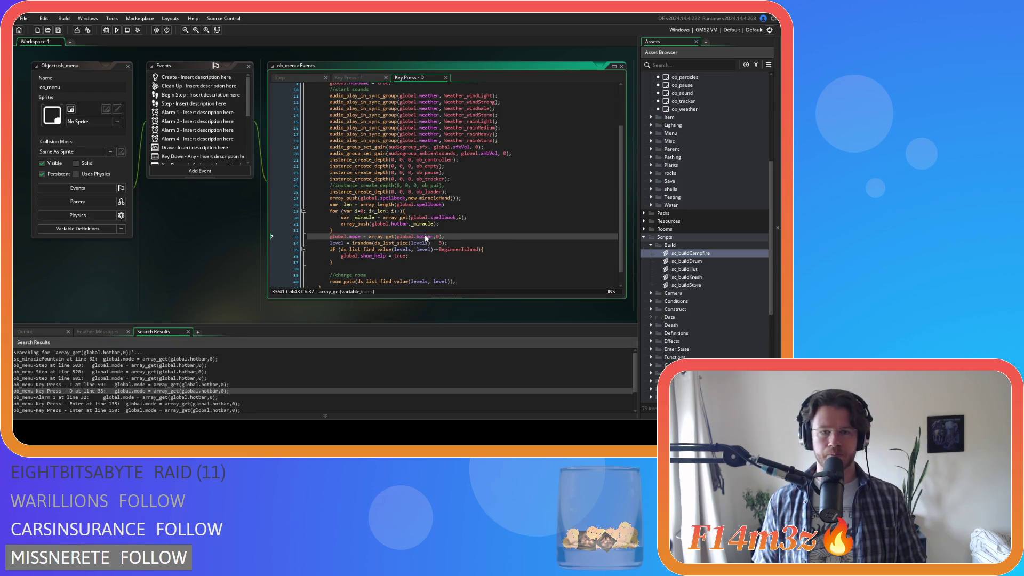
Replace hotbar with spellbook on line 32 of Alarm 1 and save the code.
scroll(93, 375, down, 2)
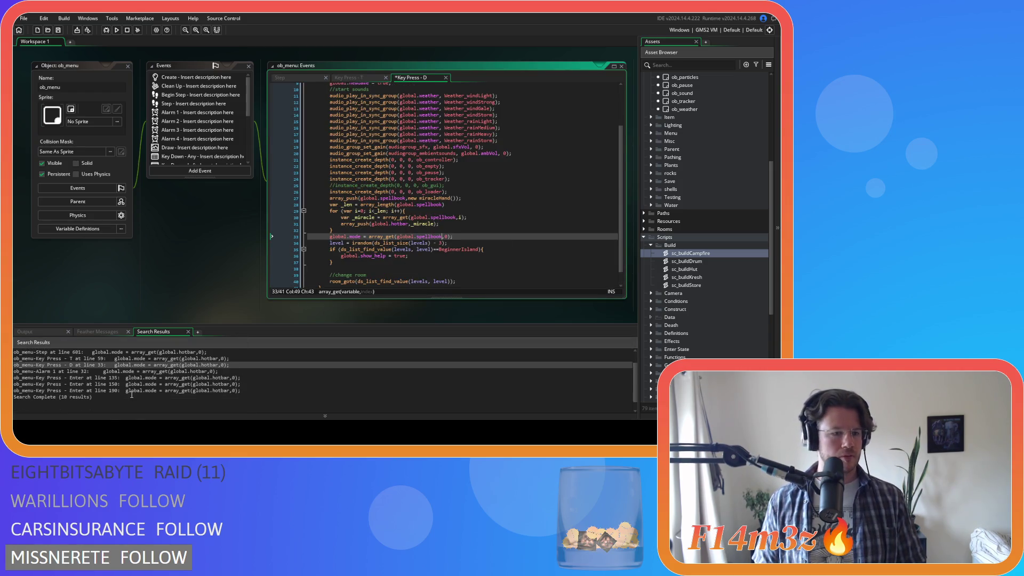
double_click(154, 370)
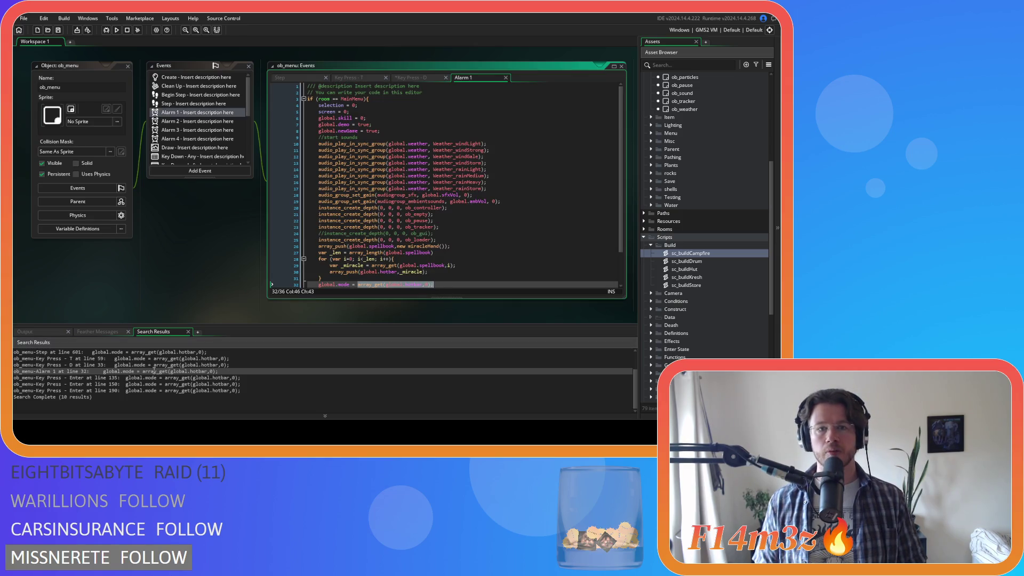
scroll(412, 245, down, 2)
click(411, 246)
double_click(411, 246)
text(spellbook)
key(ctrl+s)
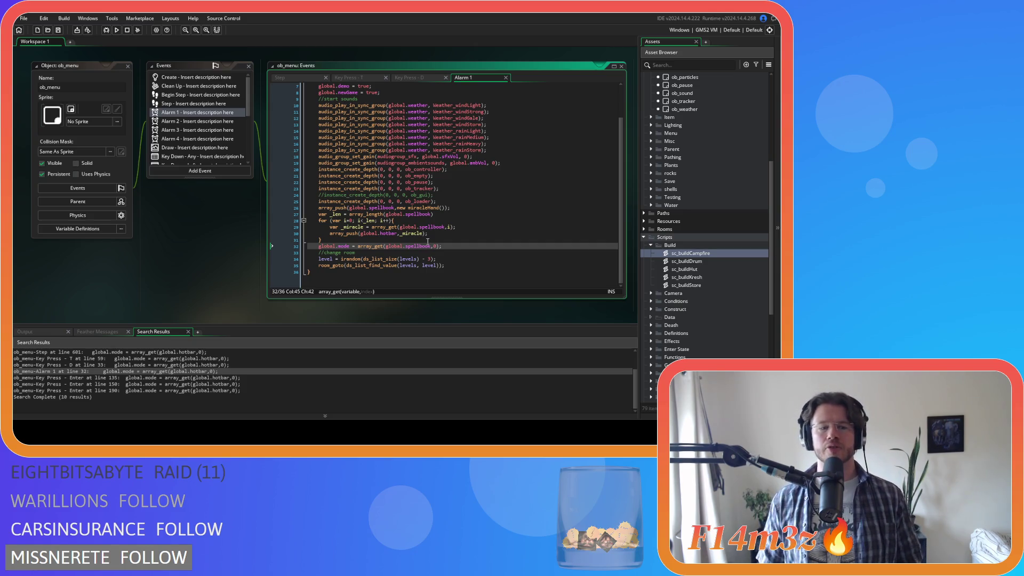
Check the end of line 32, then go to the Key Press - Enter match at line 135.
key(End)
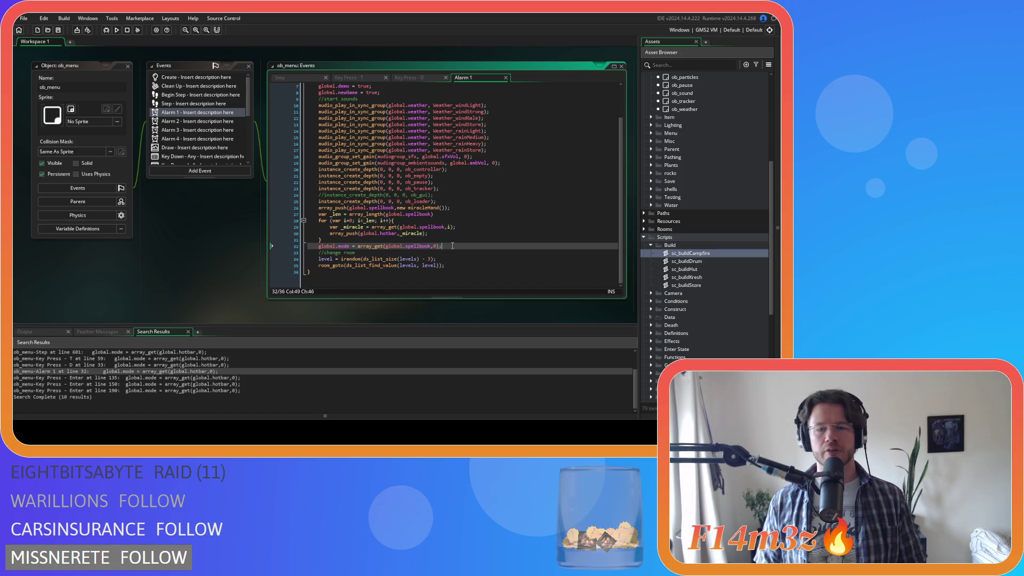
click(463, 243)
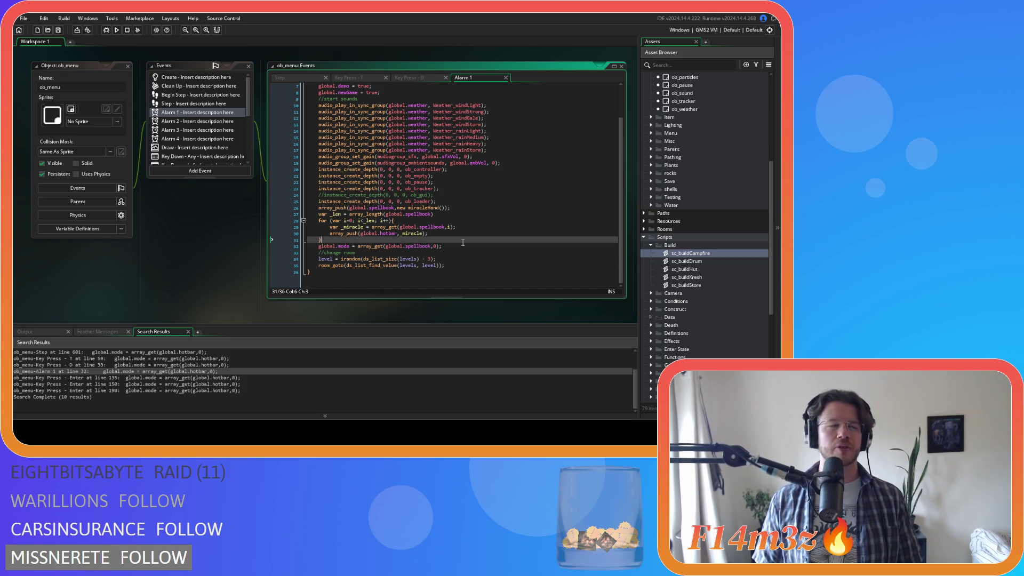
click(442, 248)
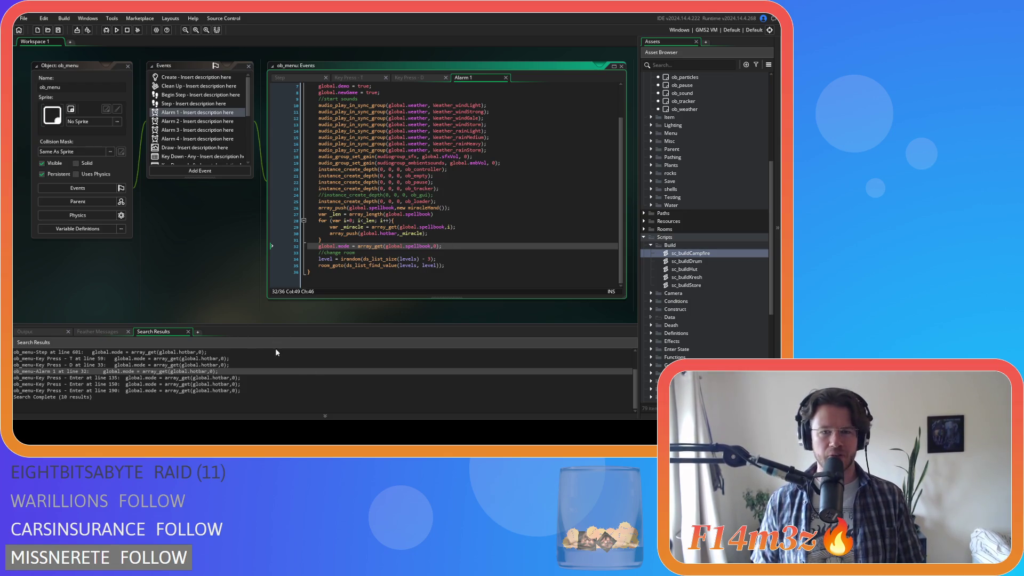
double_click(205, 379)
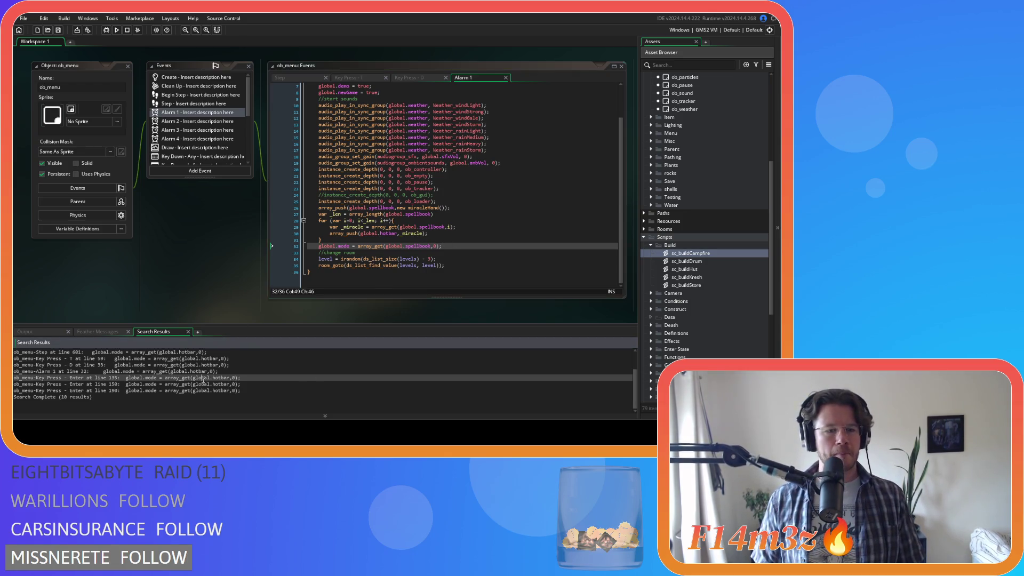
Change hotbar to spellbook on line 135 of the Key Press - Enter code.
click(418, 195)
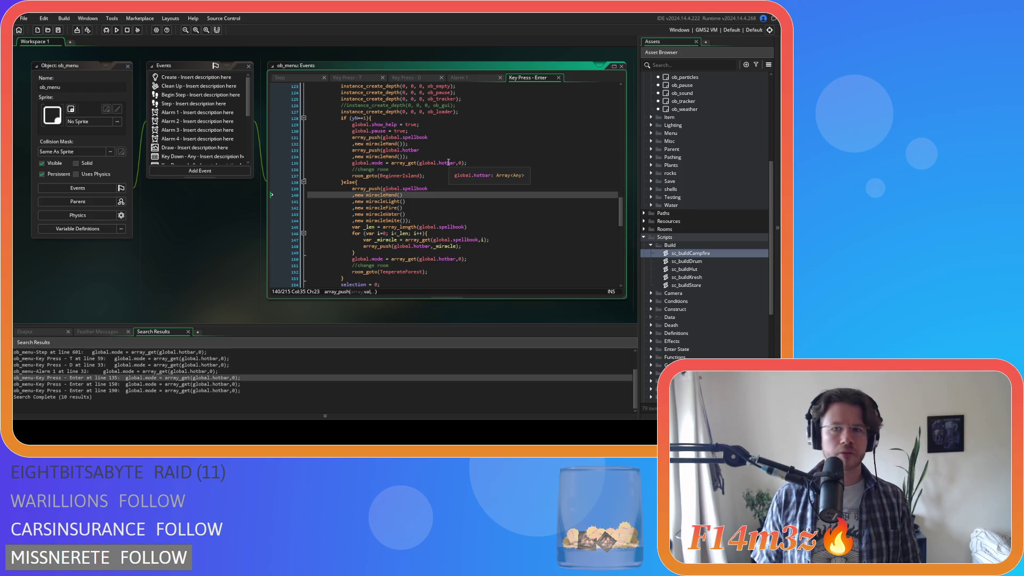
click(449, 163)
double_click(449, 163)
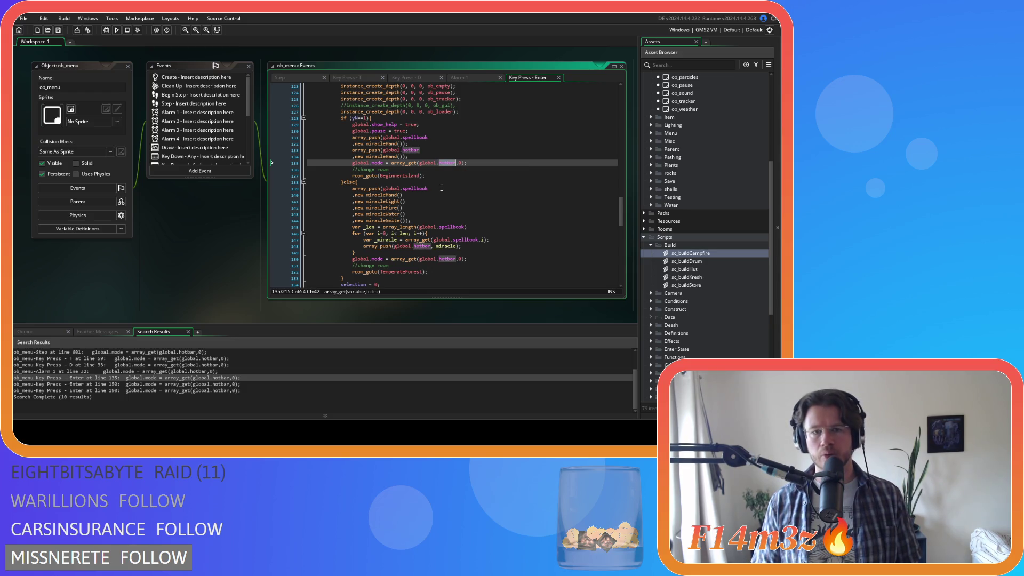
scroll(458, 193, up, 2)
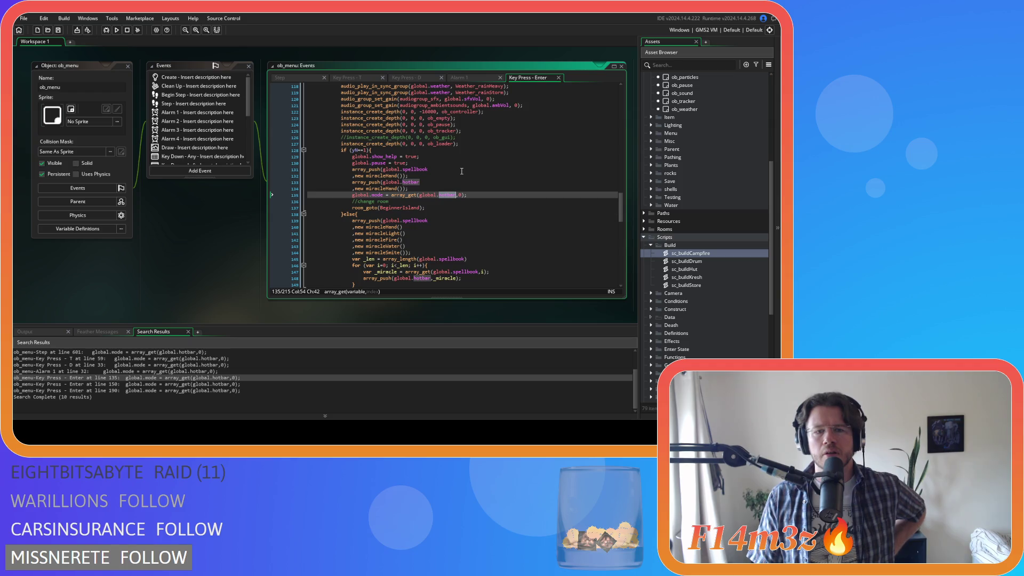
scroll(462, 171, up, 5)
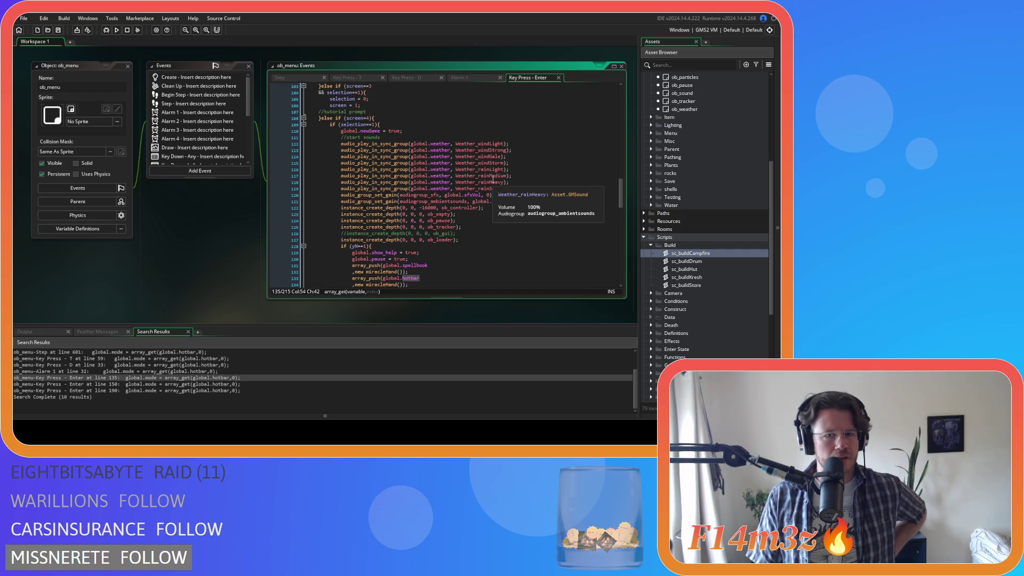
scroll(493, 180, down, 4)
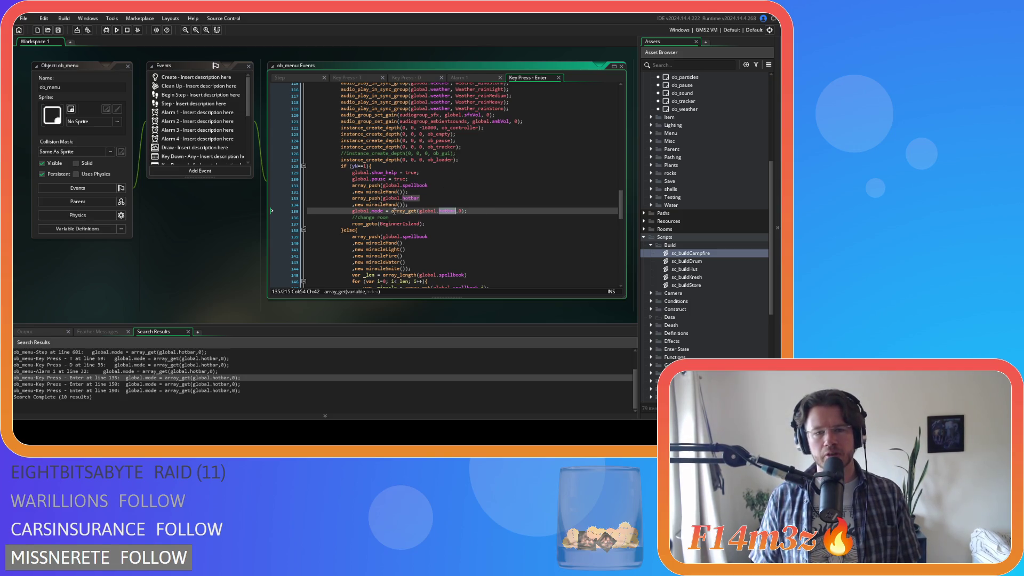
text(spellbook)
click(495, 214)
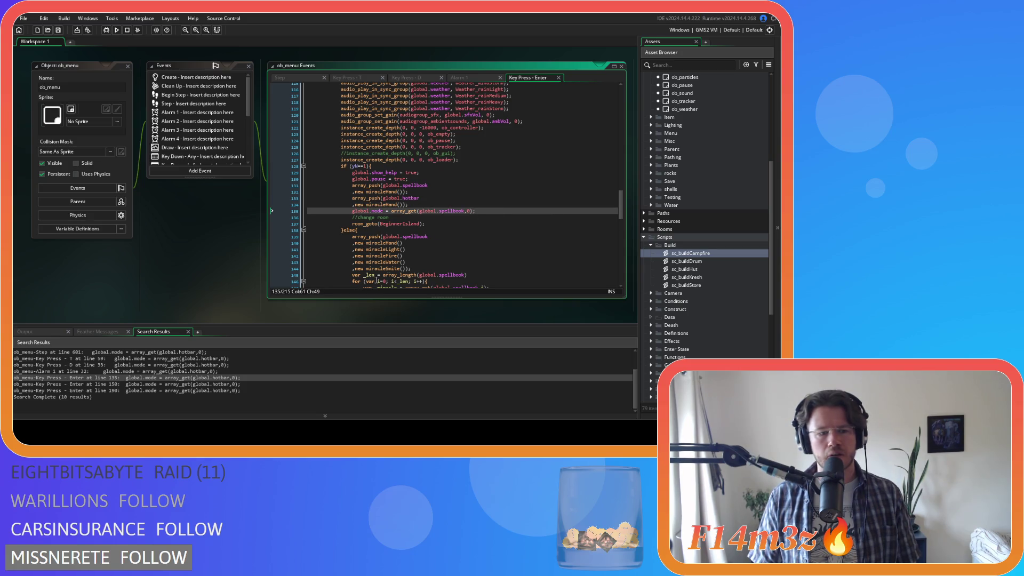
Change hotbar to spellbook on lines 150 and 190 as well.
double_click(374, 384)
scroll(474, 181, up, 3)
click(485, 164)
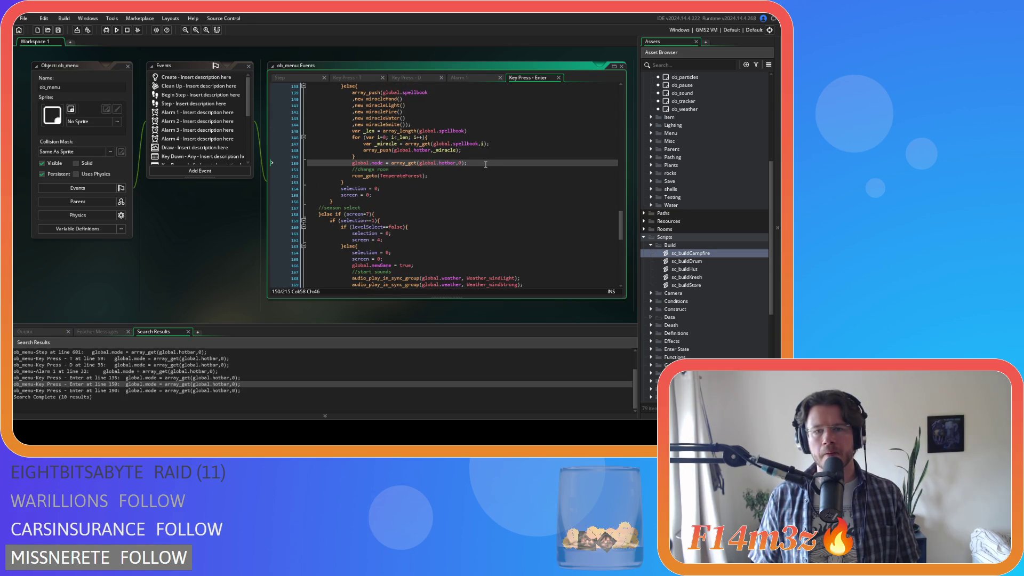
double_click(447, 163)
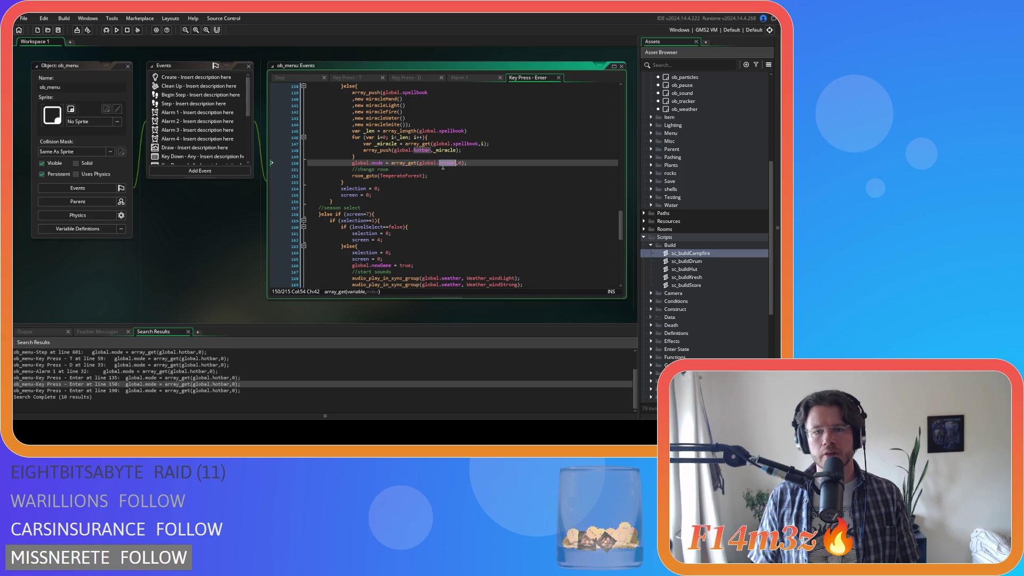
scroll(478, 231, up, 3)
text(spellbook)
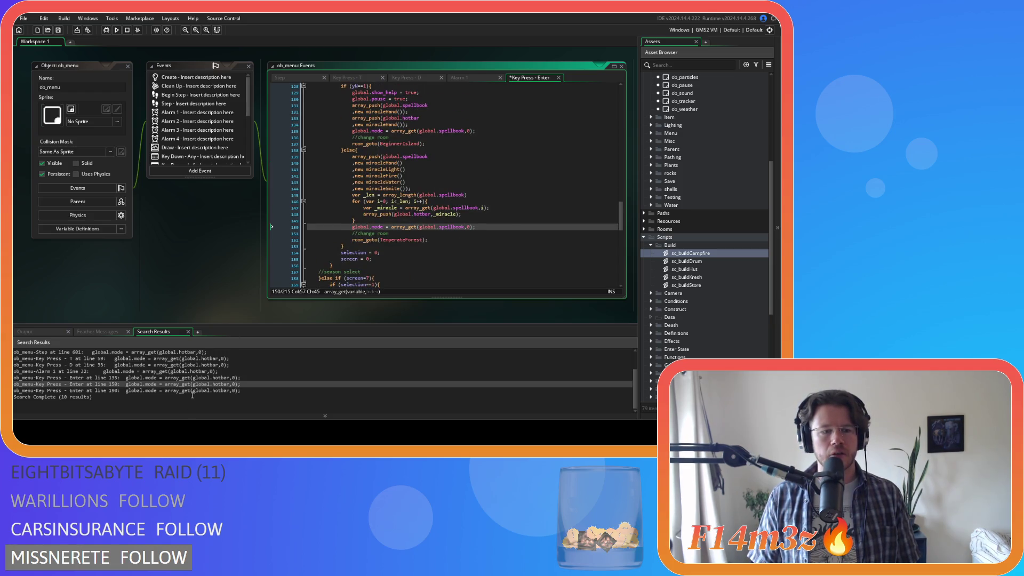
scroll(356, 255, up, 1)
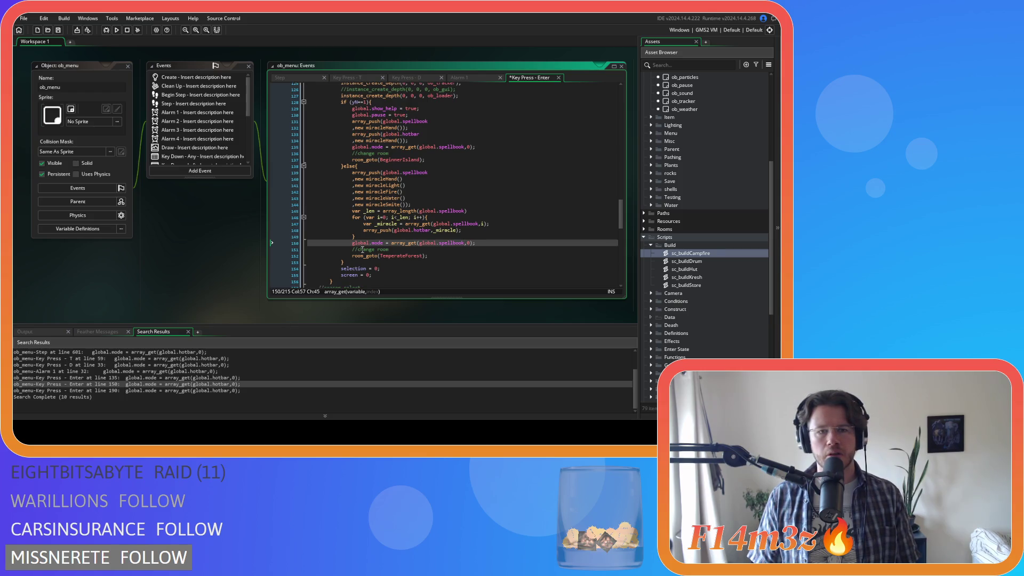
double_click(190, 391)
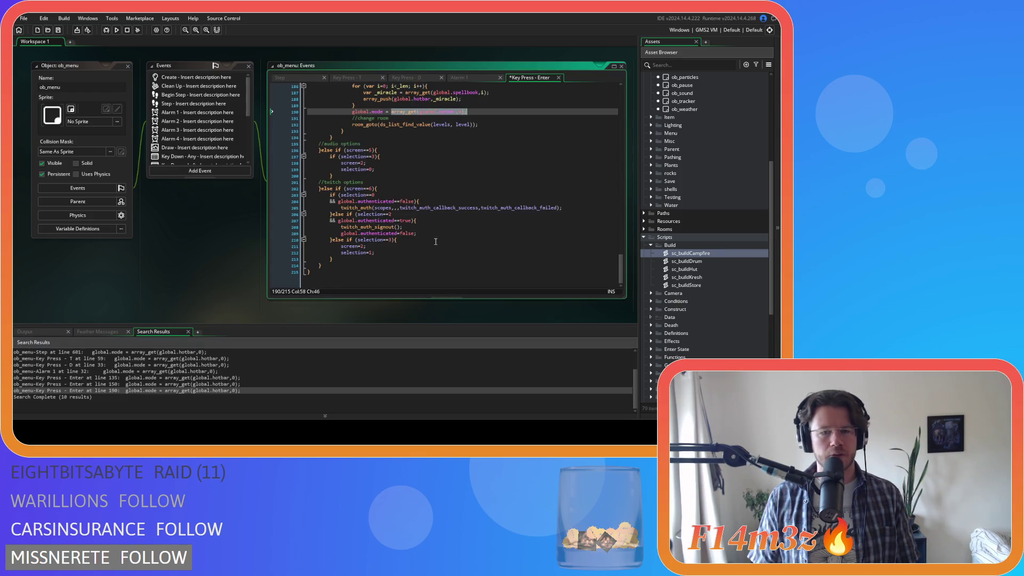
double_click(447, 176)
text(spellbook)
Select the spellbook loop on lines 185–190 and copy it.
double_click(169, 378)
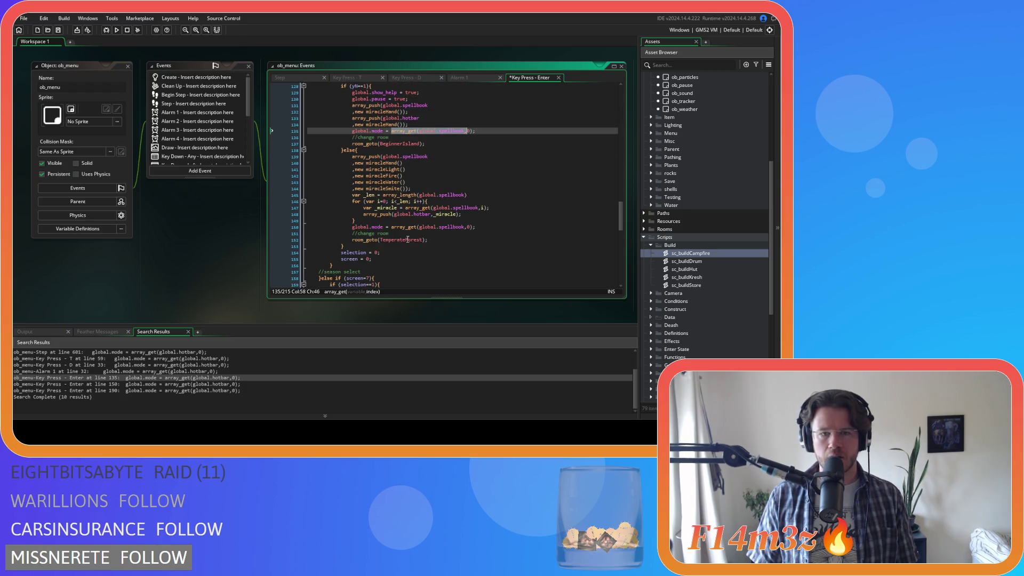
drag(488, 231, 352, 207)
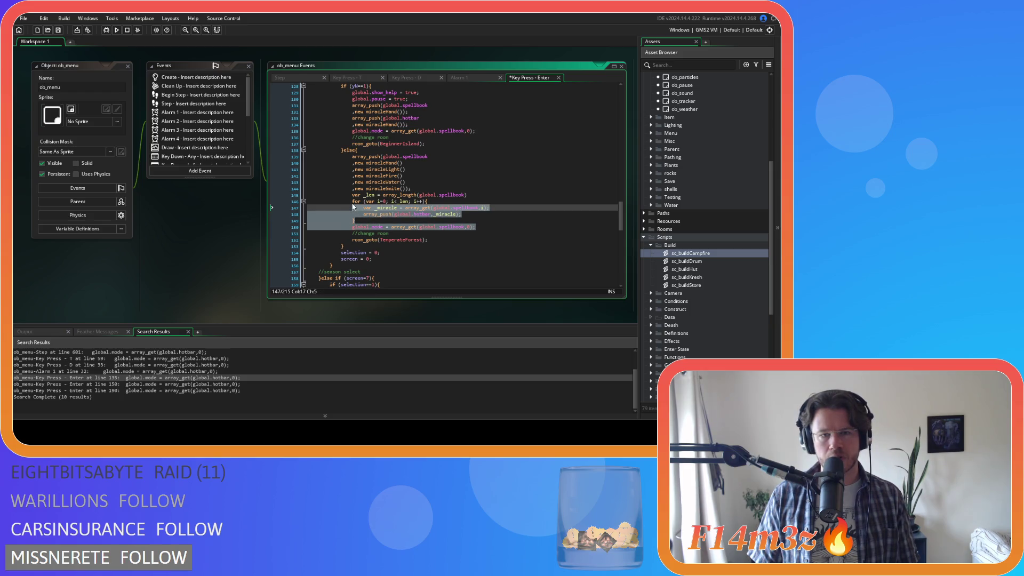
scroll(353, 207, up, 4)
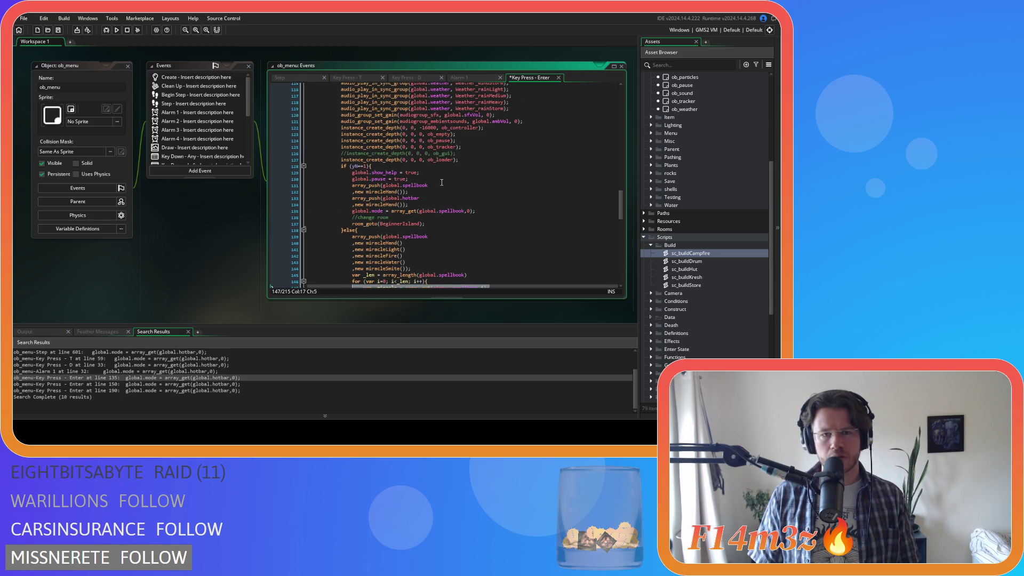
scroll(421, 194, down, 18)
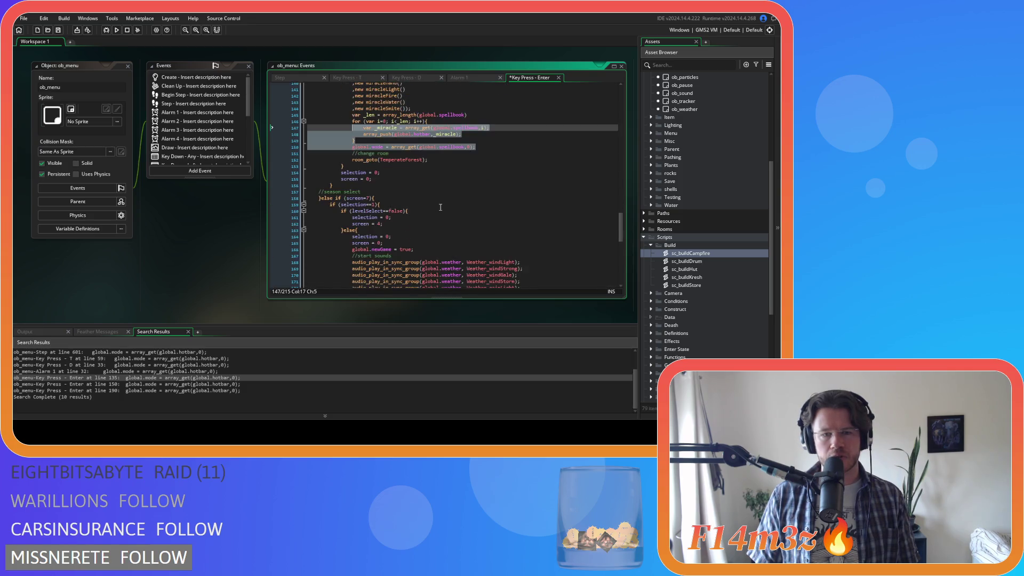
scroll(480, 201, down, 1)
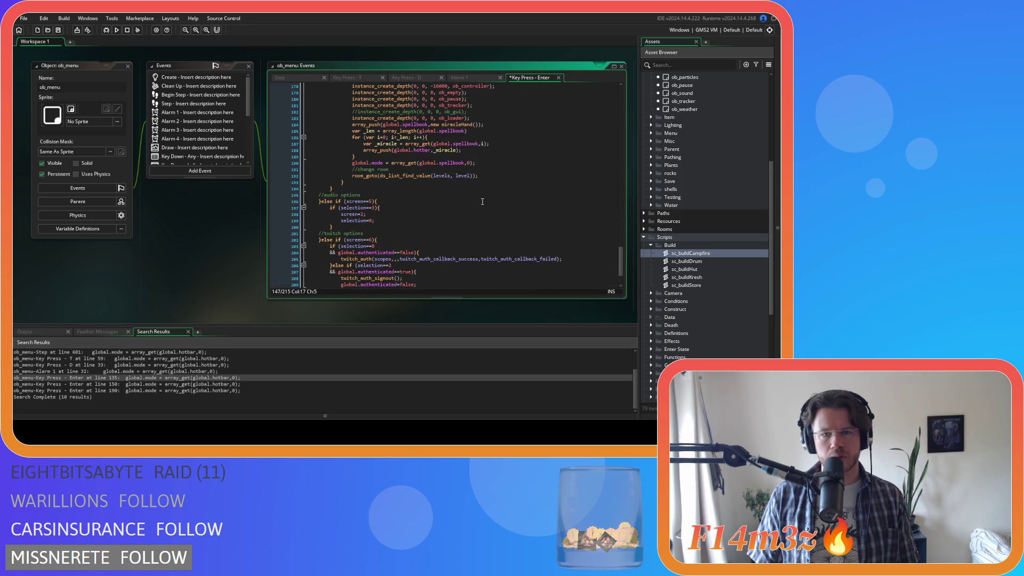
click(148, 395)
double_click(154, 389)
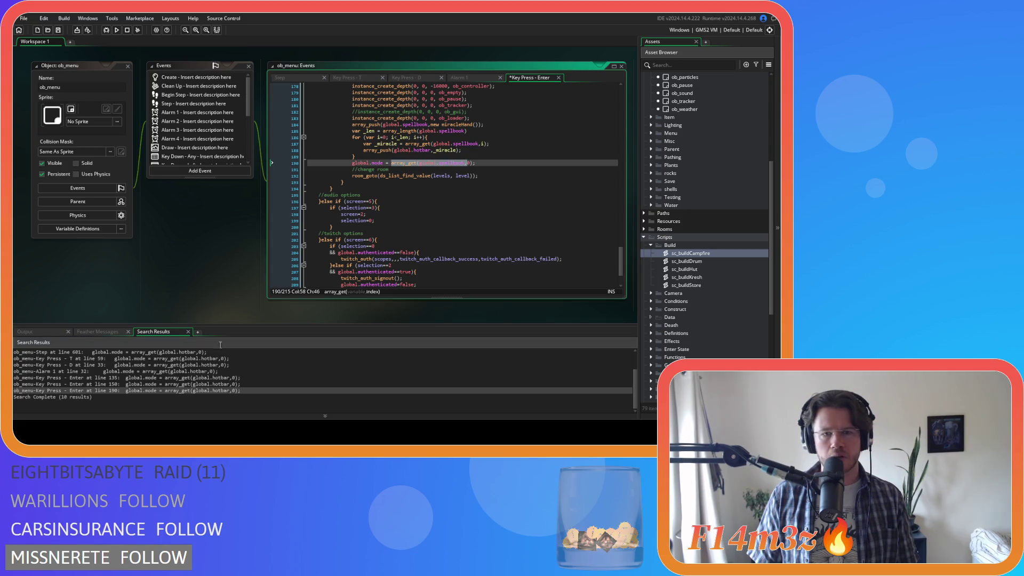
scroll(452, 206, up, 1)
drag(474, 177, 350, 141)
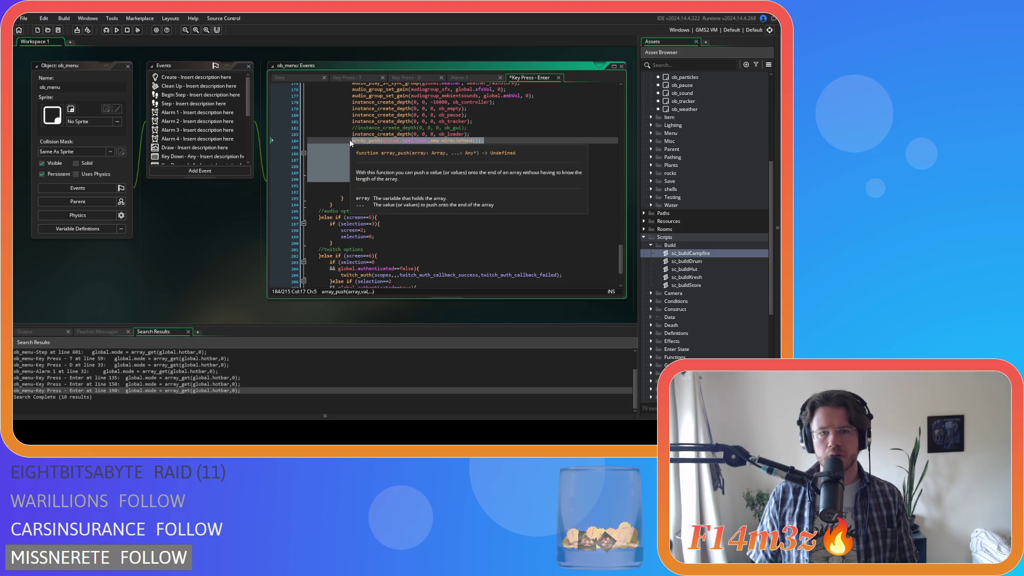
right_click(390, 153)
click(415, 168)
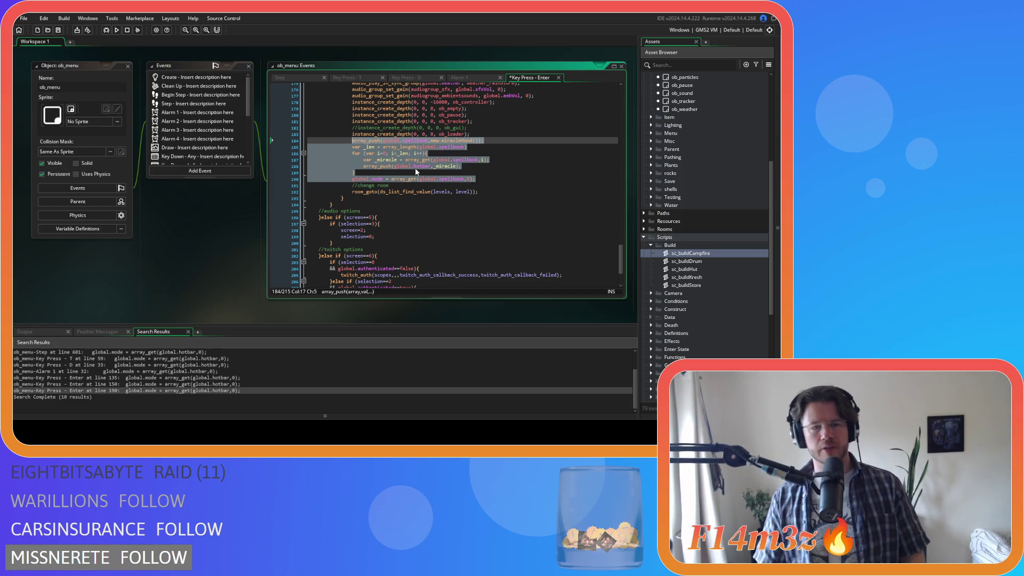
Re-copy the selected lines 185–190 with the context-menu Copy, then deselect at line 189.
scroll(412, 167, up, 1)
right_click(394, 179)
click(407, 193)
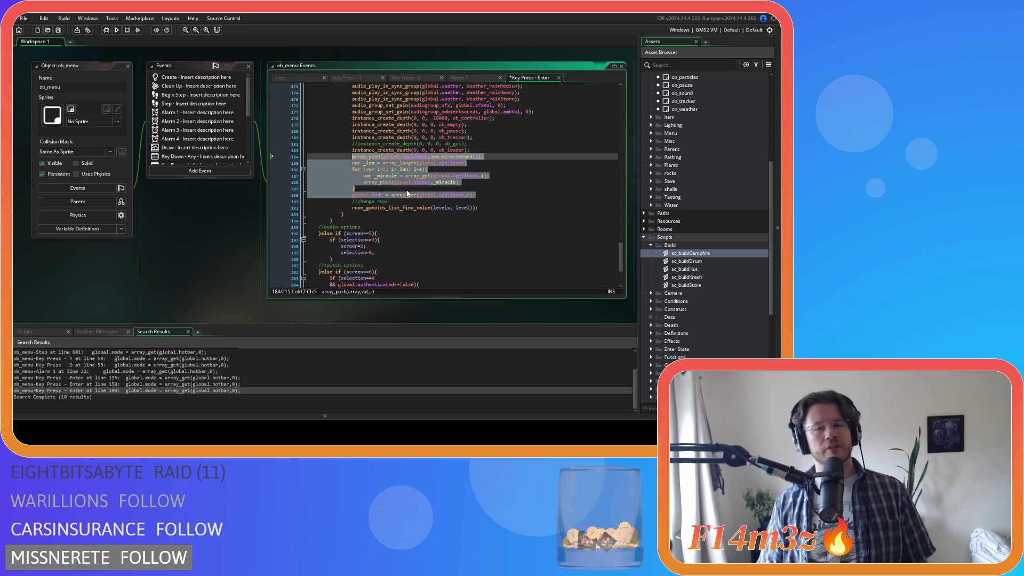
right_click(407, 185)
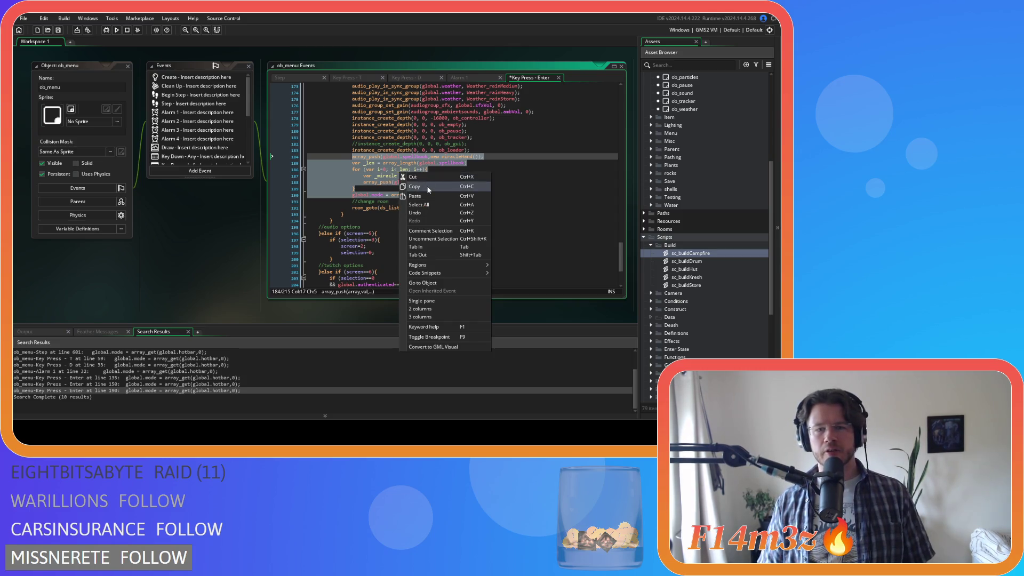
click(419, 195)
right_click(397, 176)
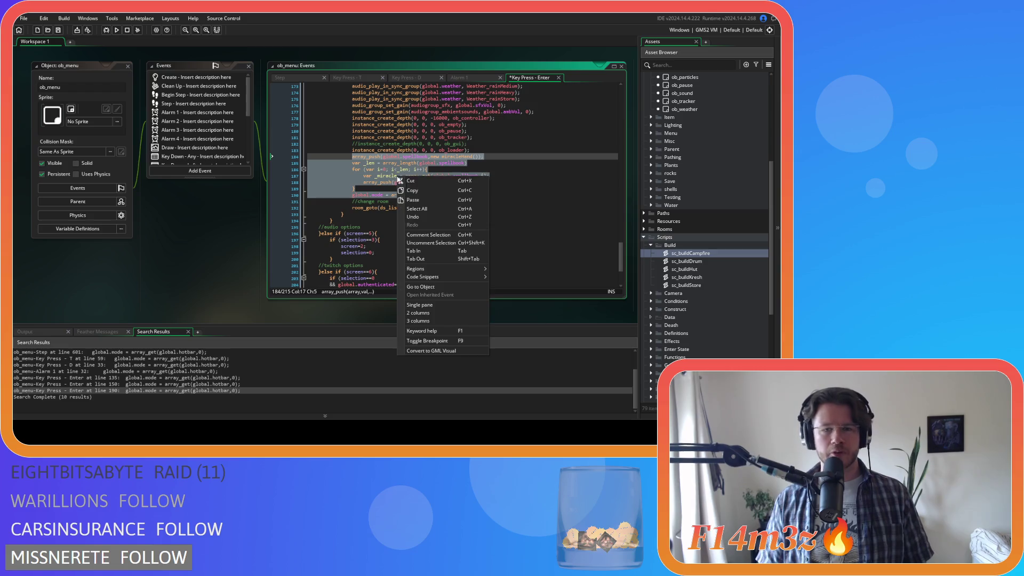
click(424, 190)
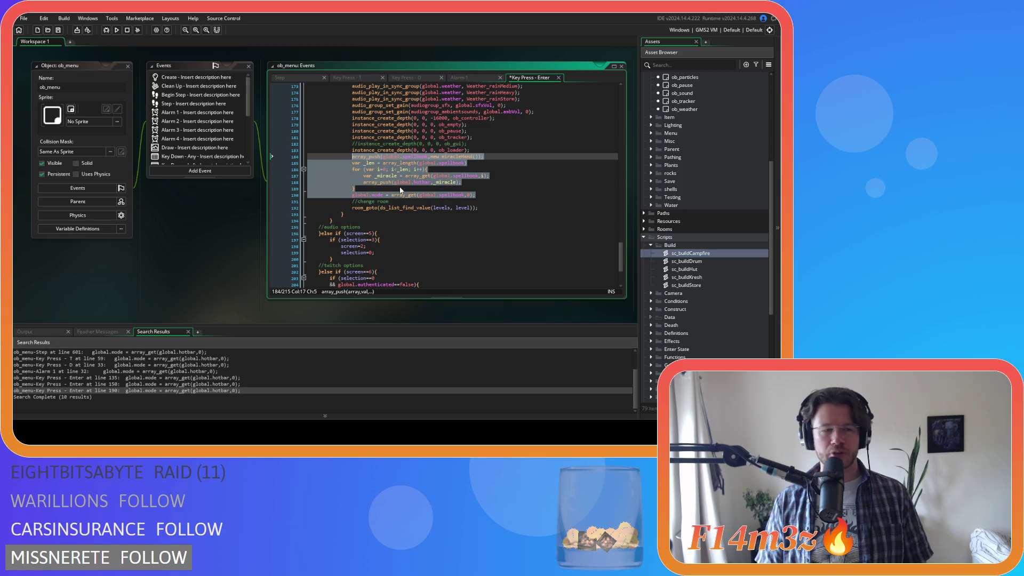
scroll(457, 190, up, 4)
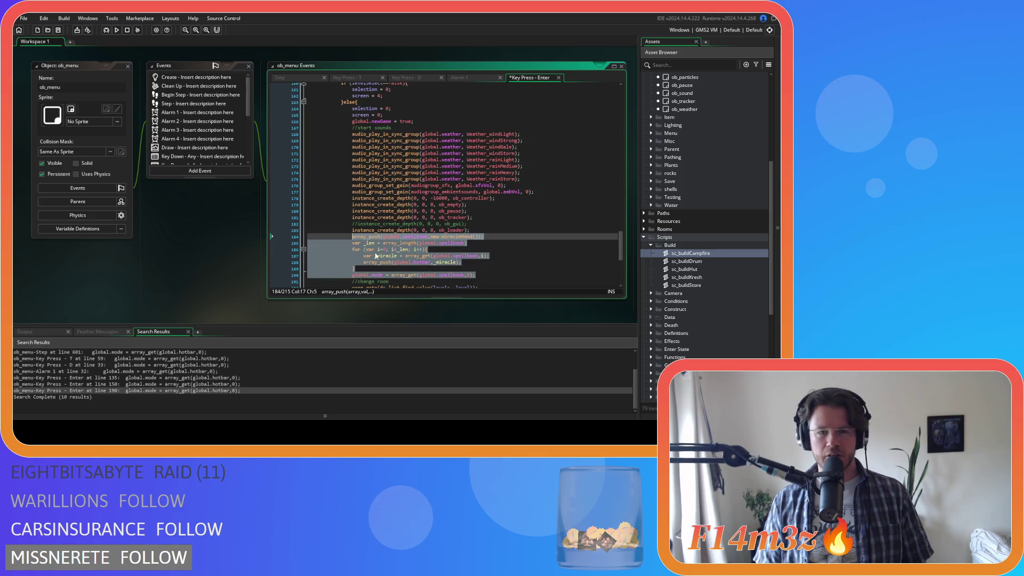
right_click(372, 256)
click(403, 88)
scroll(439, 199, up, 4)
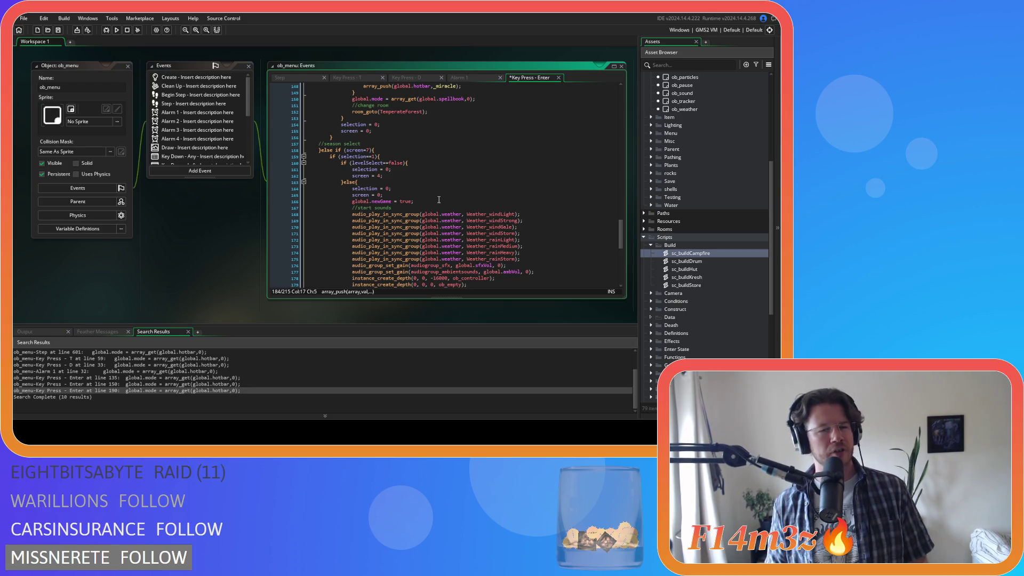
scroll(406, 213, down, 6)
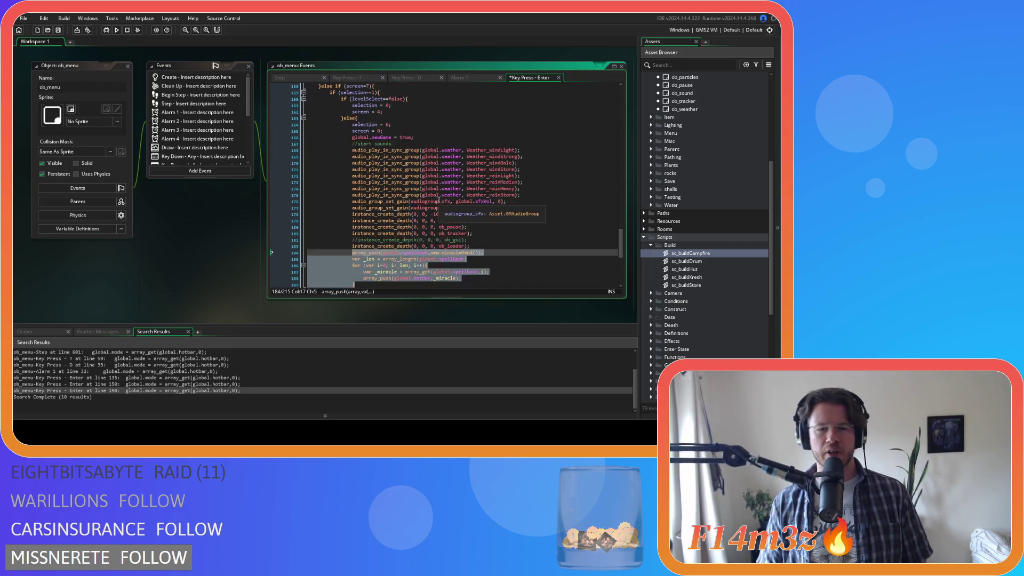
right_click(386, 223)
key(Escape)
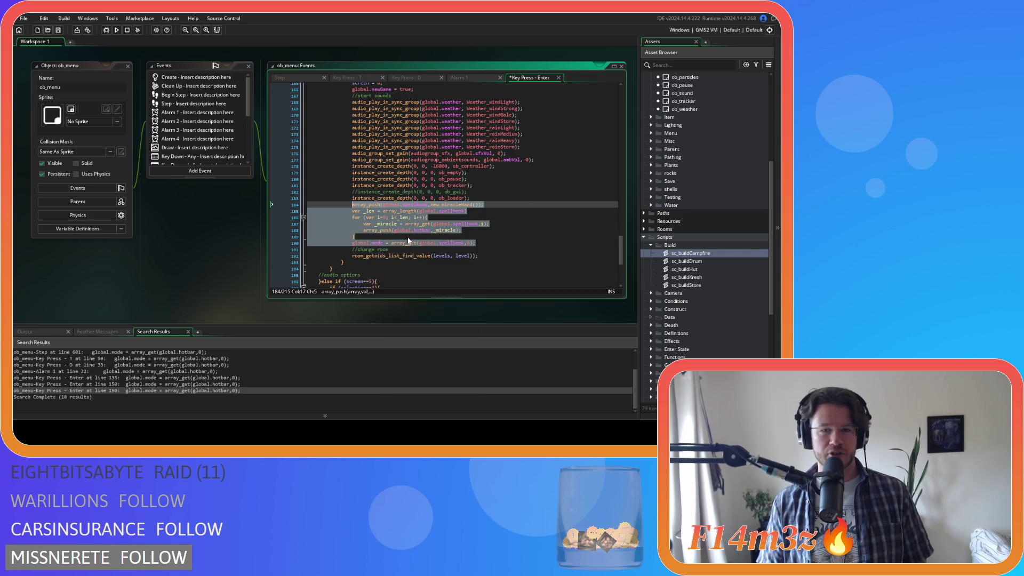
scroll(427, 235, up, 2)
scroll(457, 244, down, 3)
right_click(389, 205)
click(439, 219)
right_click(431, 216)
click(473, 220)
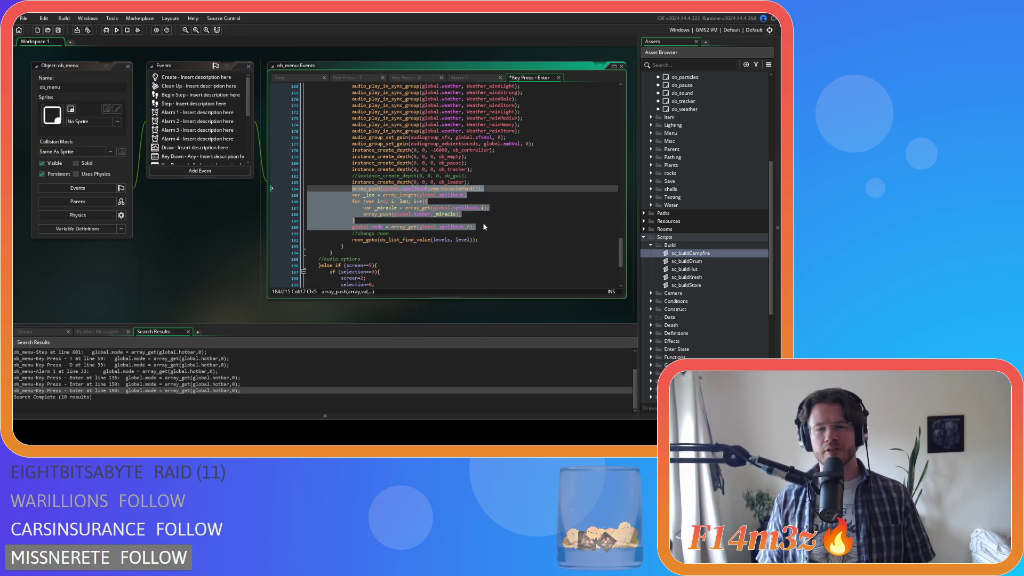
right_click(397, 202)
click(422, 217)
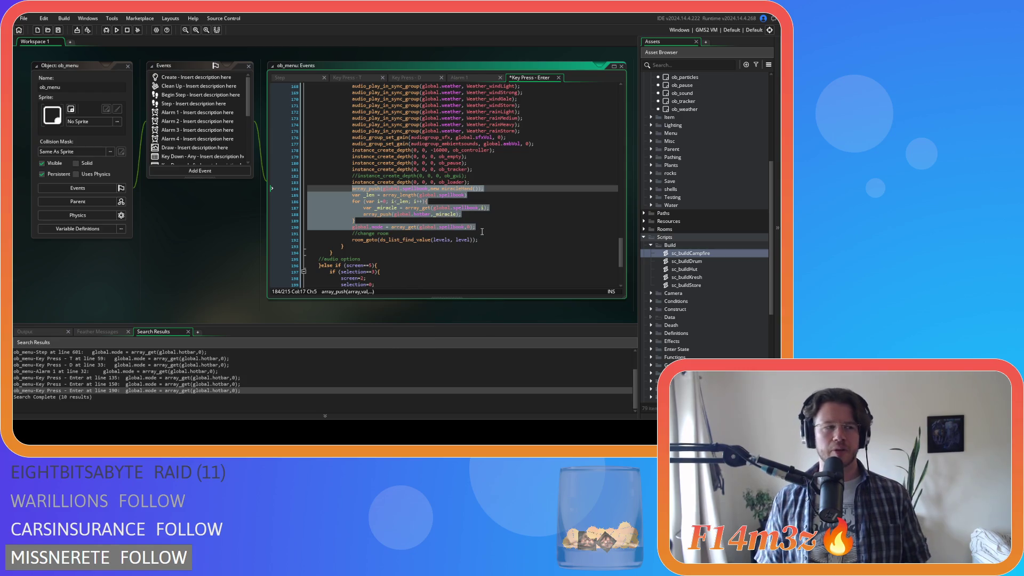
right_click(406, 207)
click(433, 220)
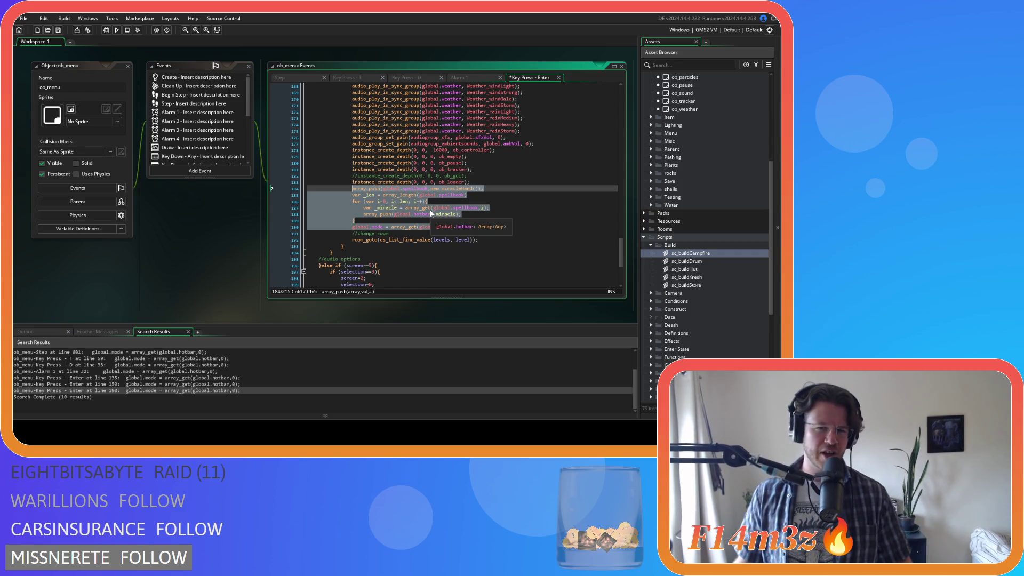
right_click(395, 201)
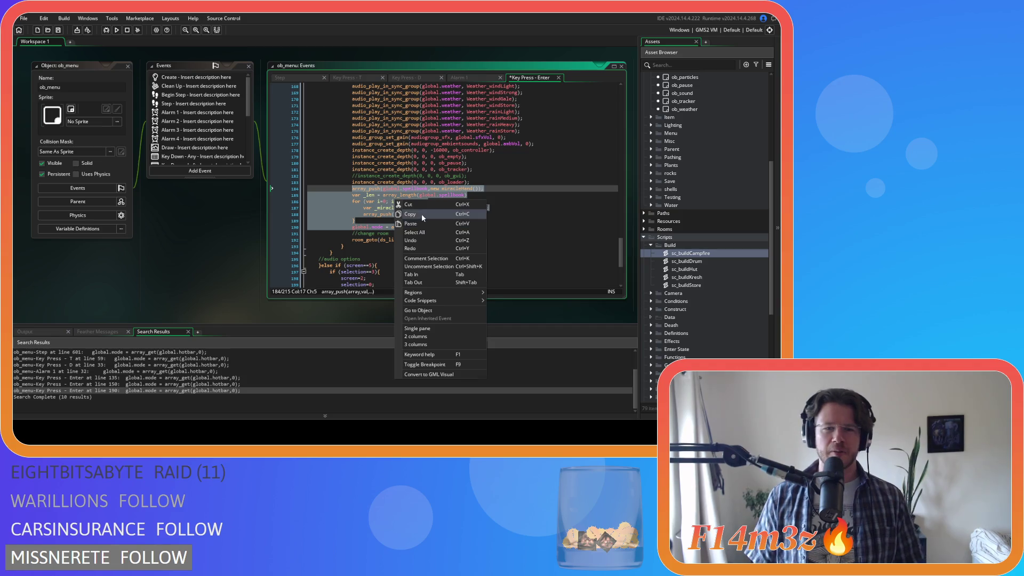
click(421, 214)
right_click(372, 204)
click(443, 214)
click(444, 221)
scroll(444, 220, up, 3)
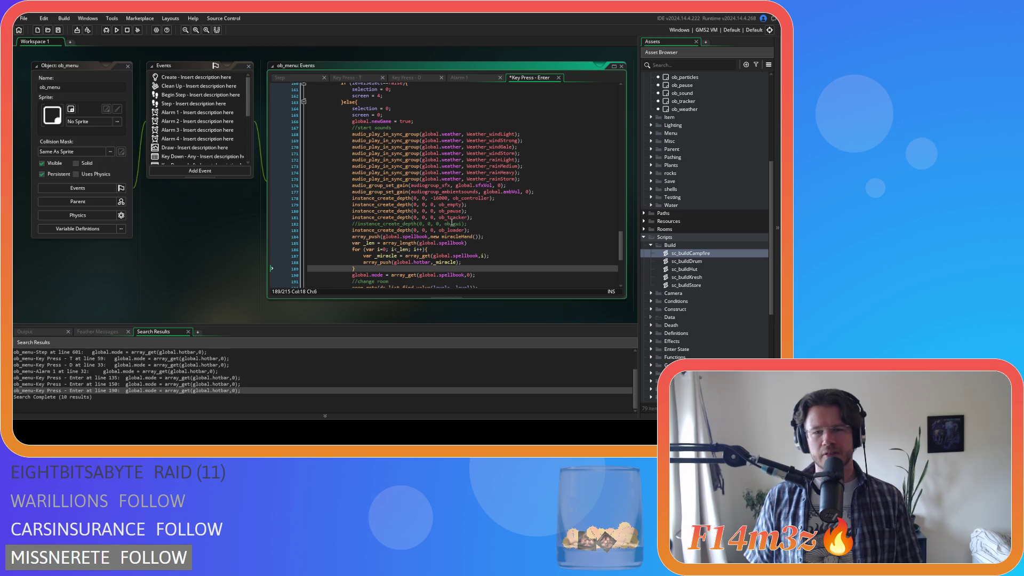
Paste the copied loop over the spellbook and hotbar setup on lines 132–135, then save.
scroll(464, 223, up, 15)
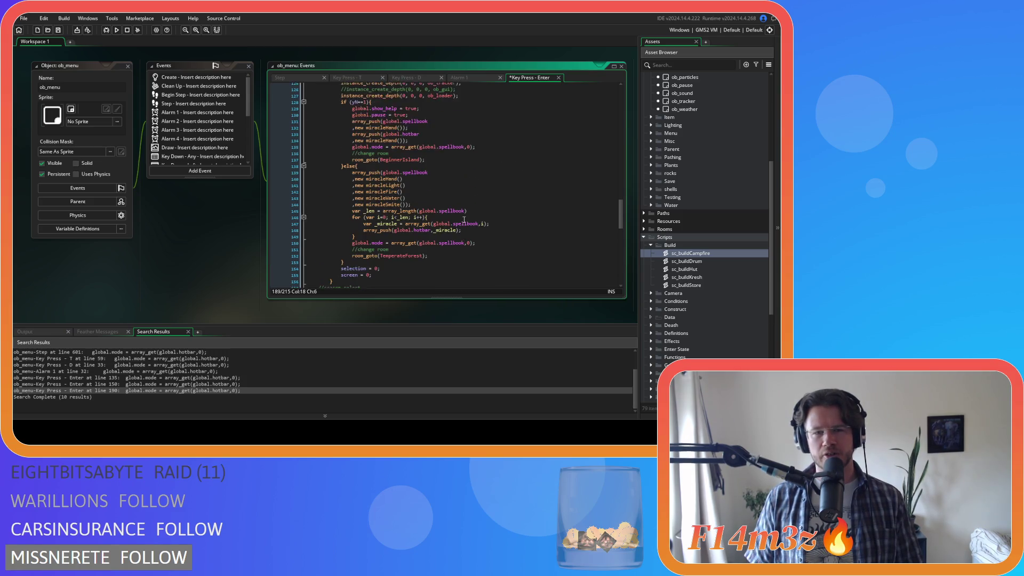
scroll(464, 220, down, 3)
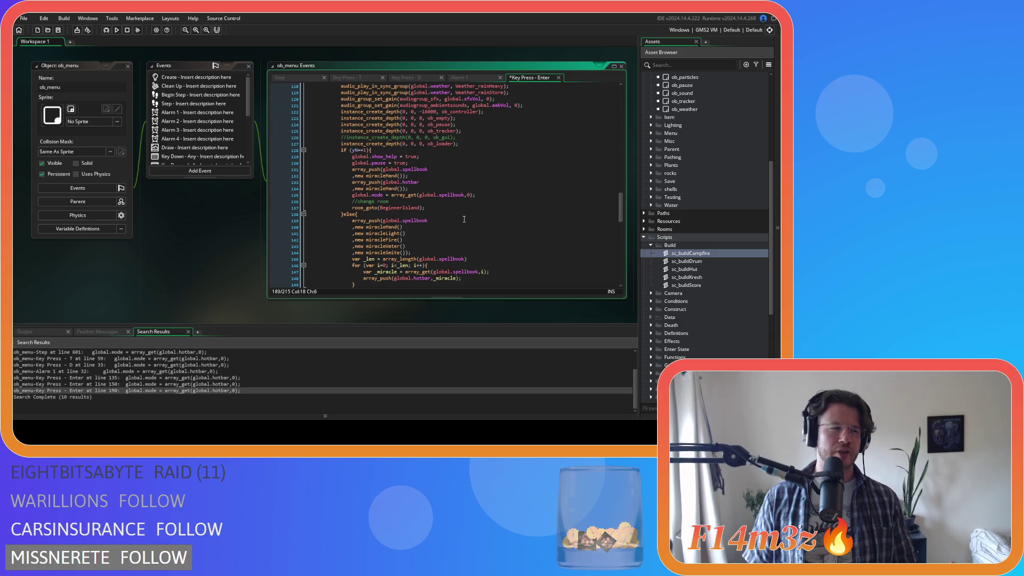
click(437, 201)
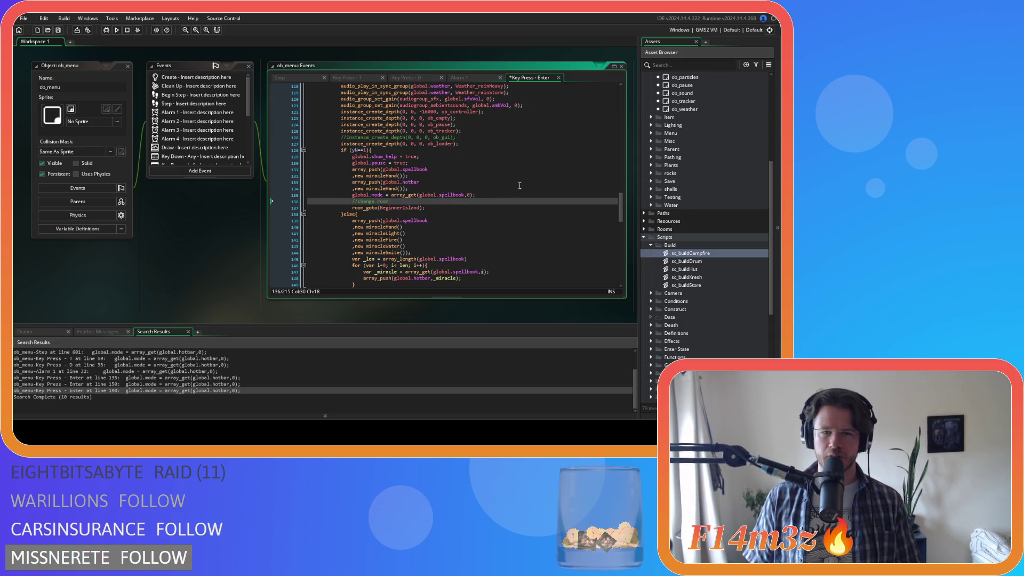
click(476, 195)
mouse_move(476, 195)
mouse_down()
mouse_move(376, 188)
mouse_move(354, 170)
mouse_up()
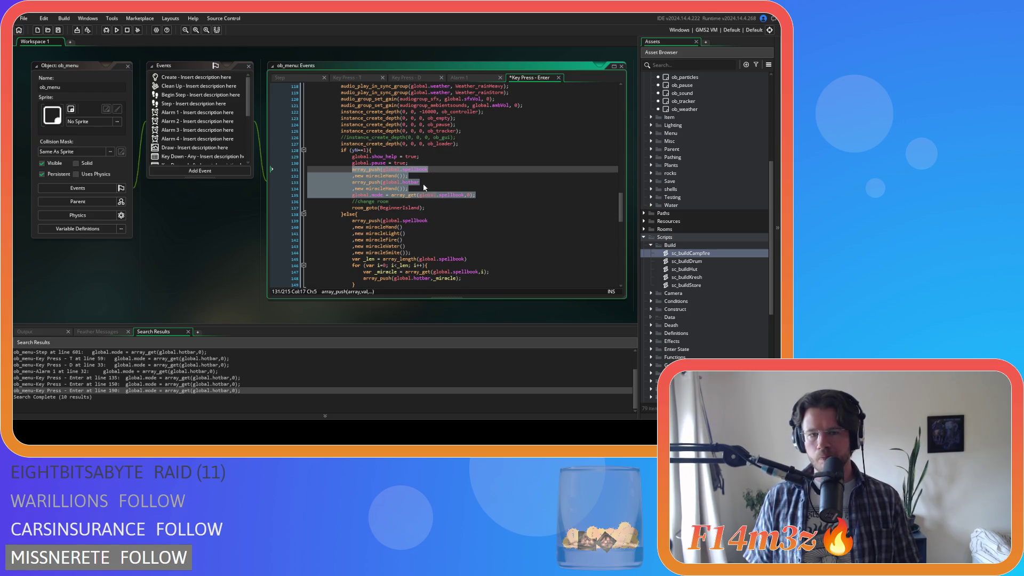
scroll(462, 216, up, 4)
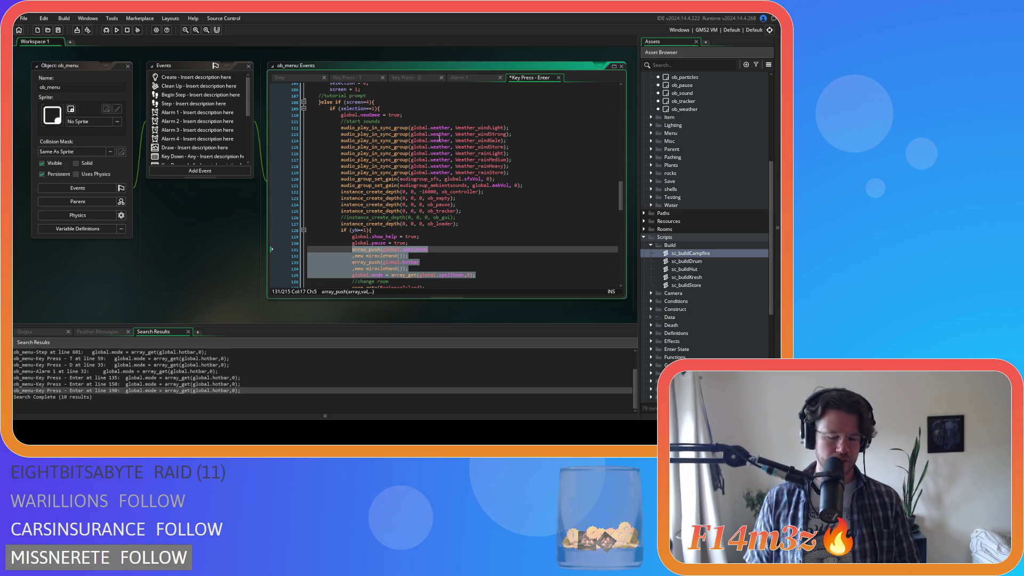
scroll(485, 229, down, 2)
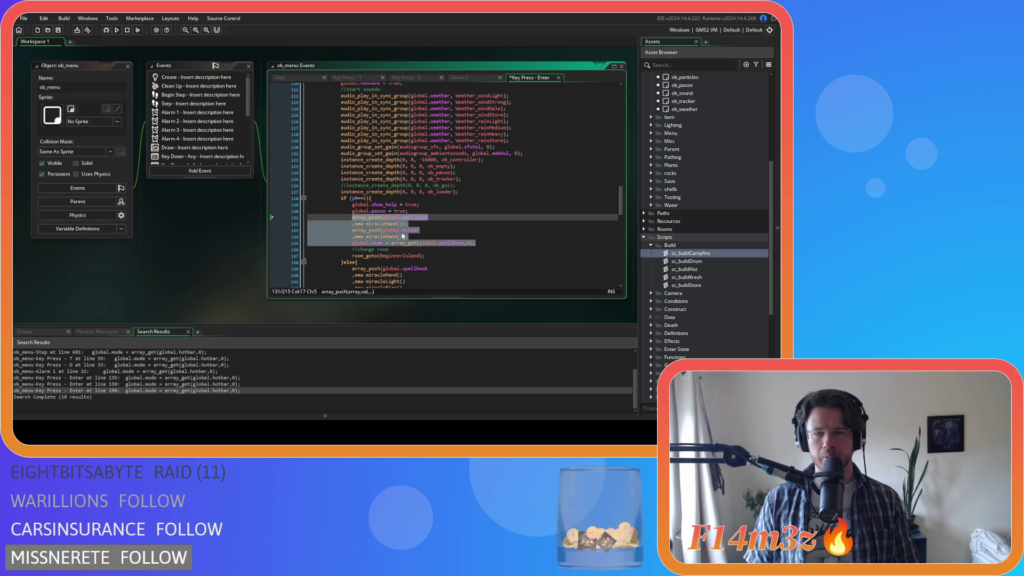
text(array_push(global.spellbook,new miracleHand()); 				var _len = array_length(global.spellbook) 				for (var i=0; i<_len; i++){ 					var _miracle = array_get(global.spellbook,i); 					array_push(global.hotbar,_miracle); 				} 				global.mode = array_get(global.spellbook,0);)
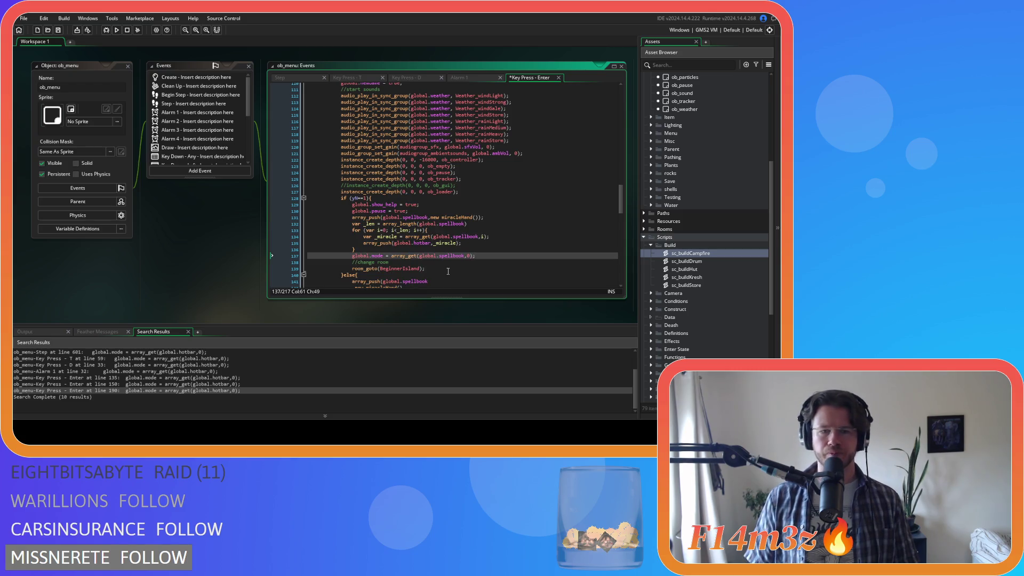
key(ctrl+s)
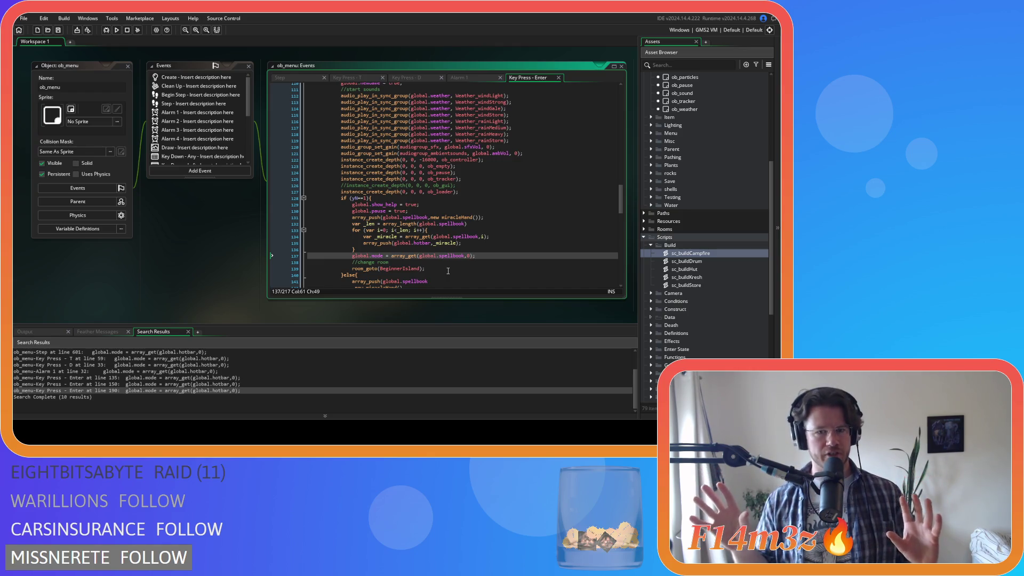
Check the hotbar push line and the loop's closing brace in the saved Enter event.
click(488, 243)
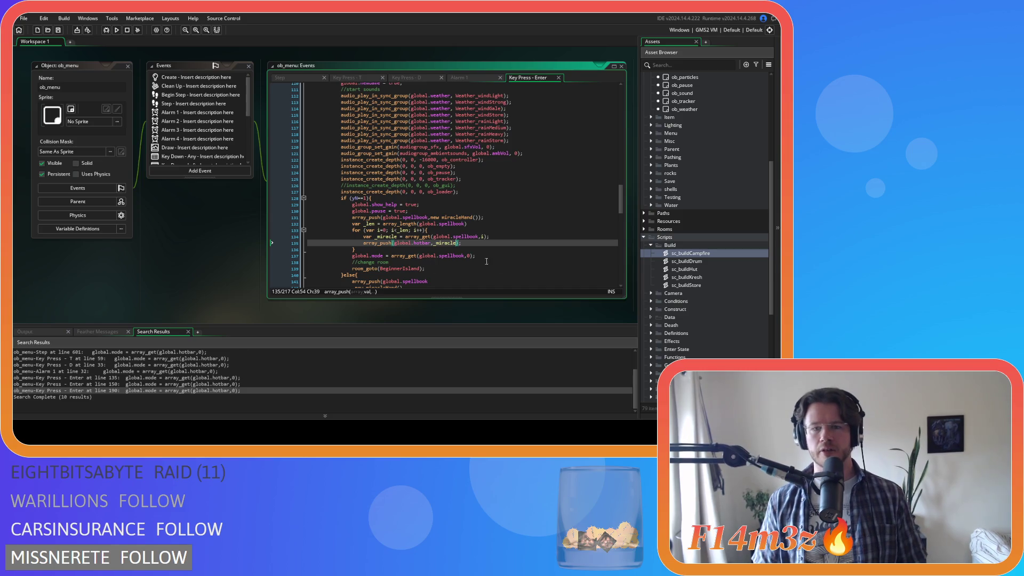
key(Down)
key(Down)
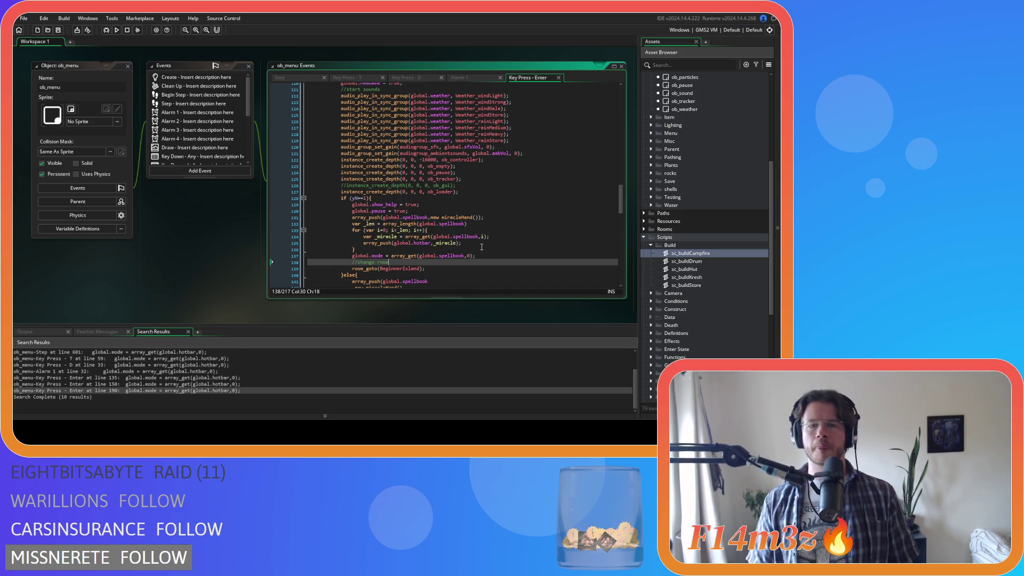
Review the _len, _miracle and global.mode lines of the new loop, then open the workspace menu.
click(510, 258)
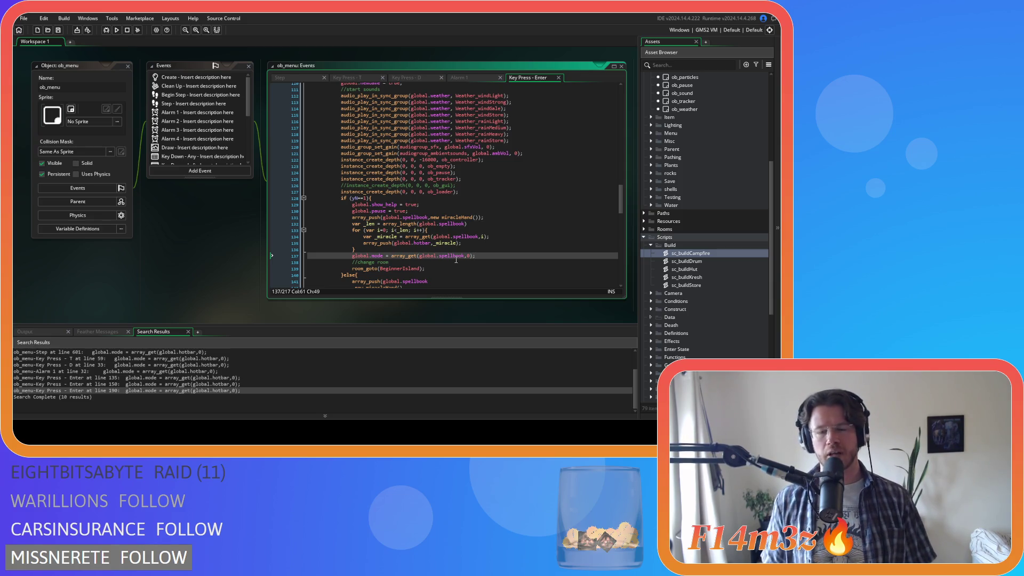
click(478, 237)
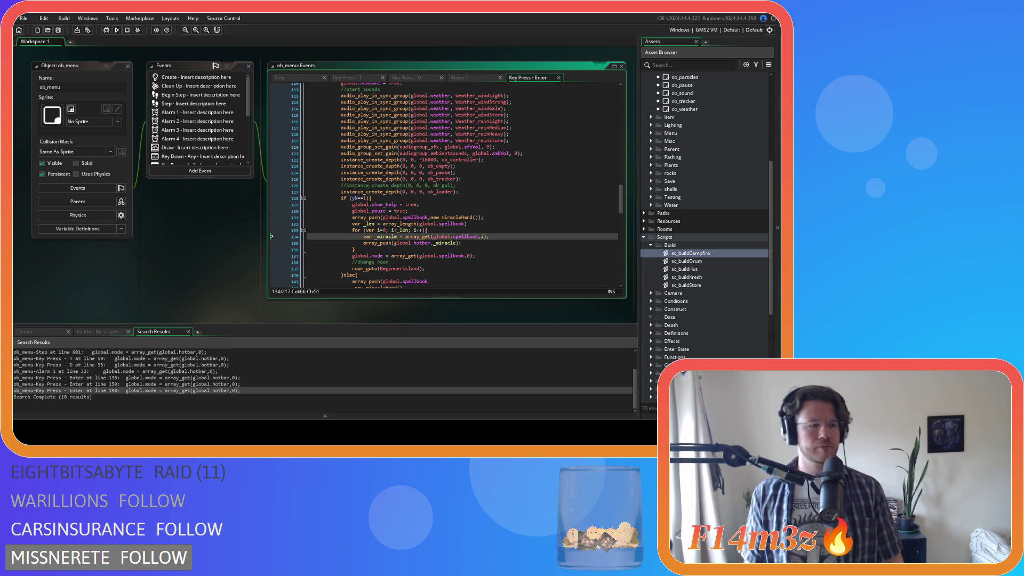
click(420, 217)
click(451, 255)
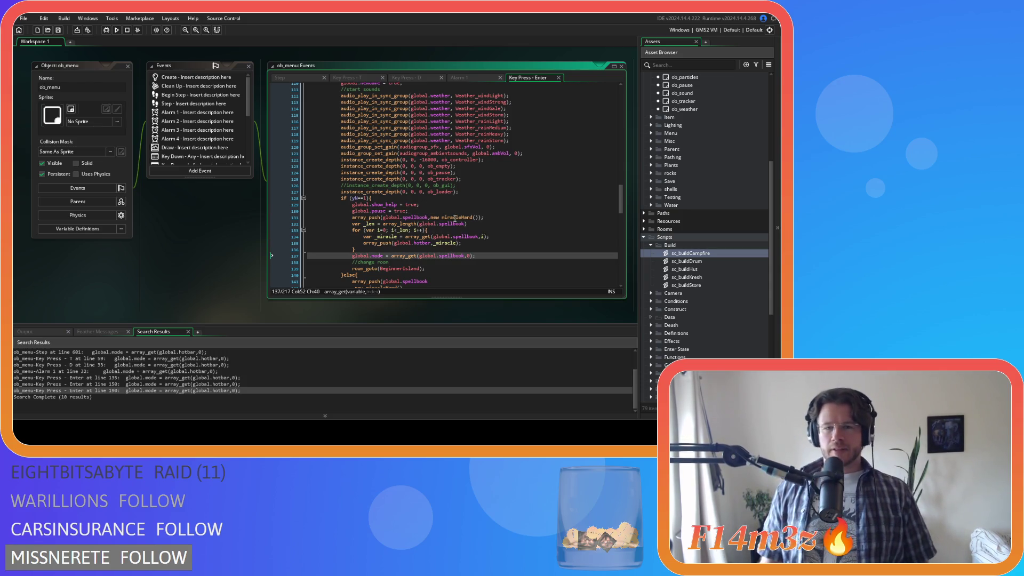
click(512, 249)
click(451, 224)
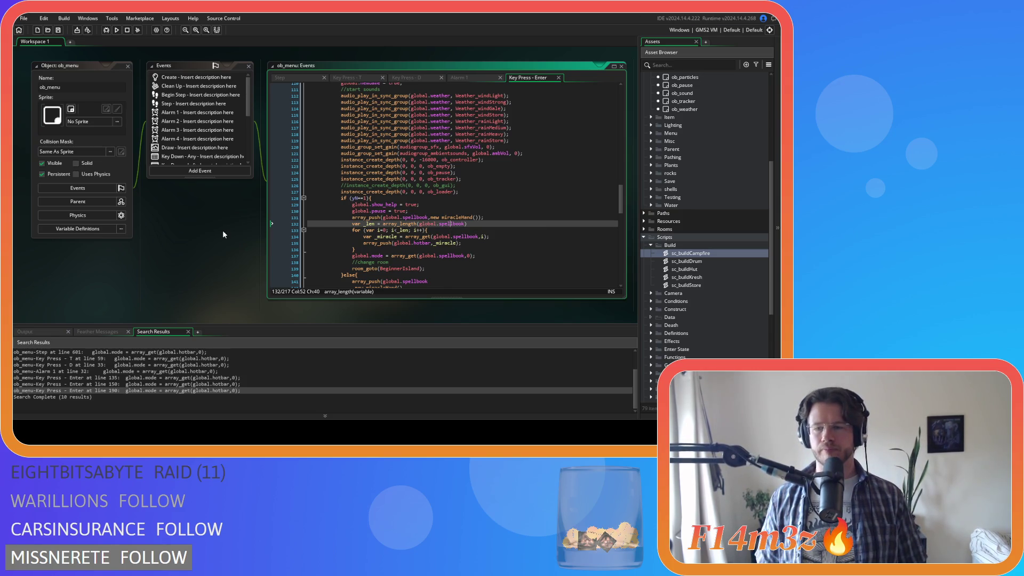
right_click(182, 223)
Close all editor windows with Windows > Close All and collapse the Build scripts folder.
mouse_move(209, 237)
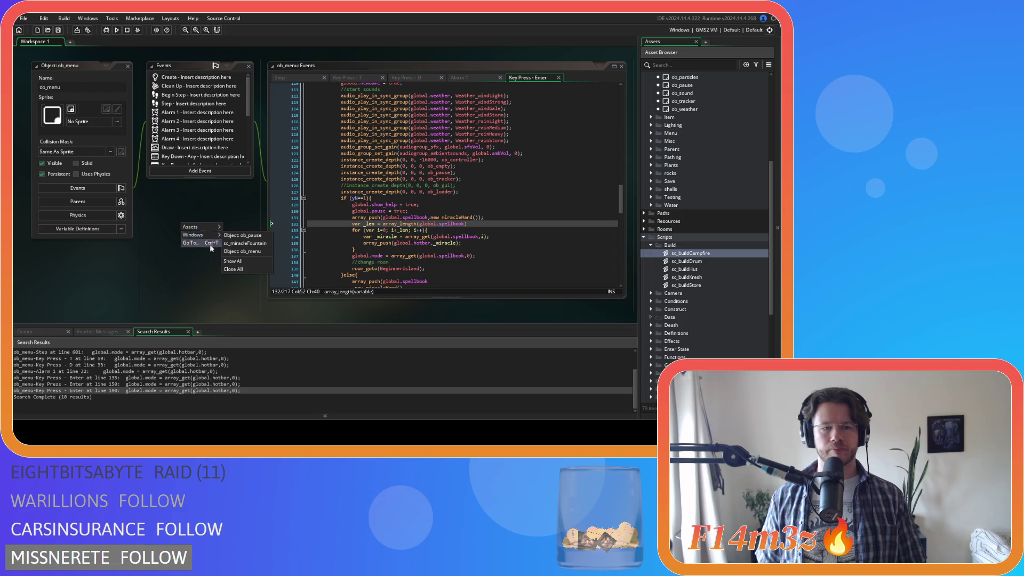
click(240, 270)
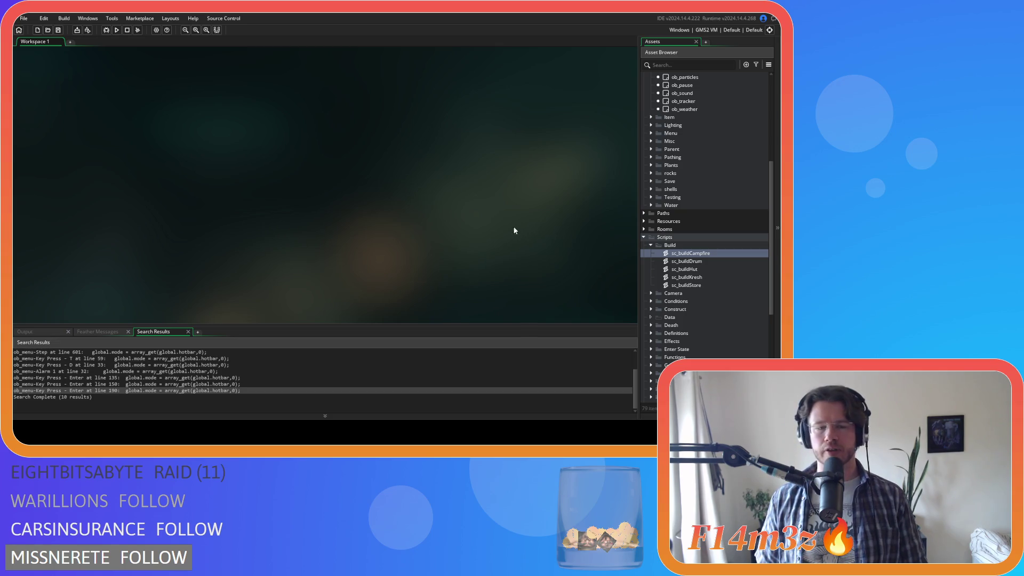
click(650, 245)
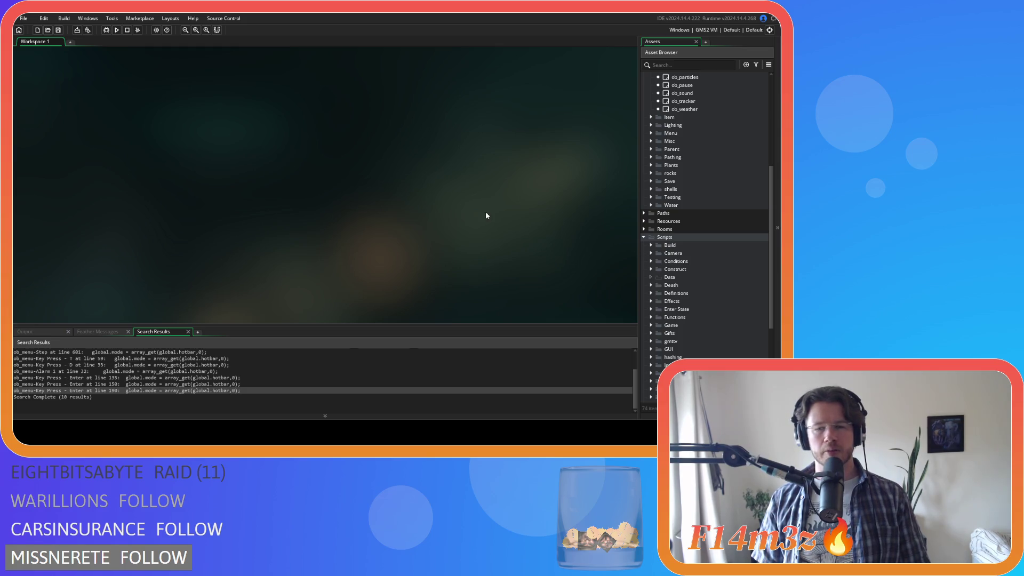
Save the project and collapse the Game, Scripts and Objects folders in the Asset Browser.
scroll(688, 188, up, 5)
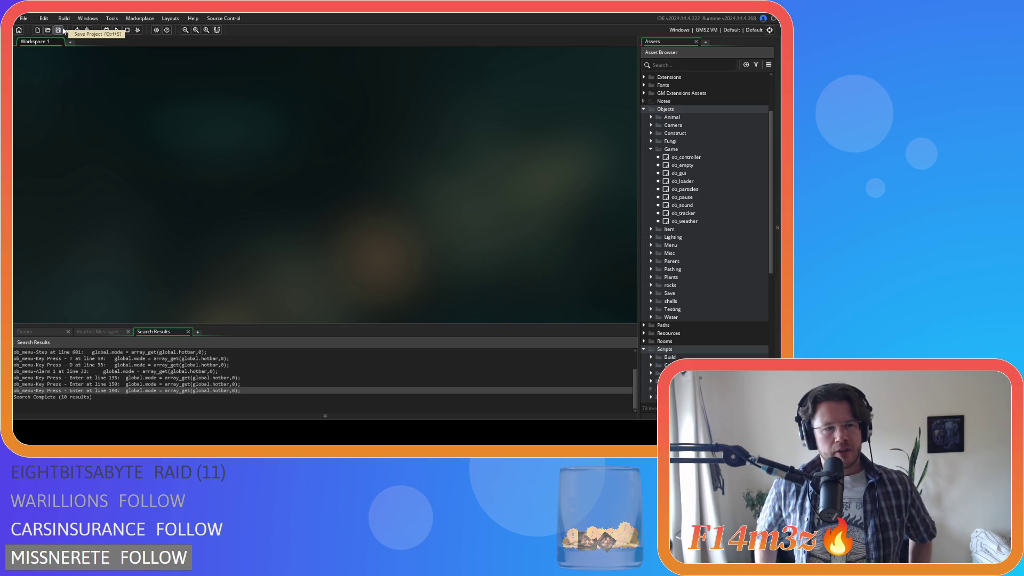
click(59, 30)
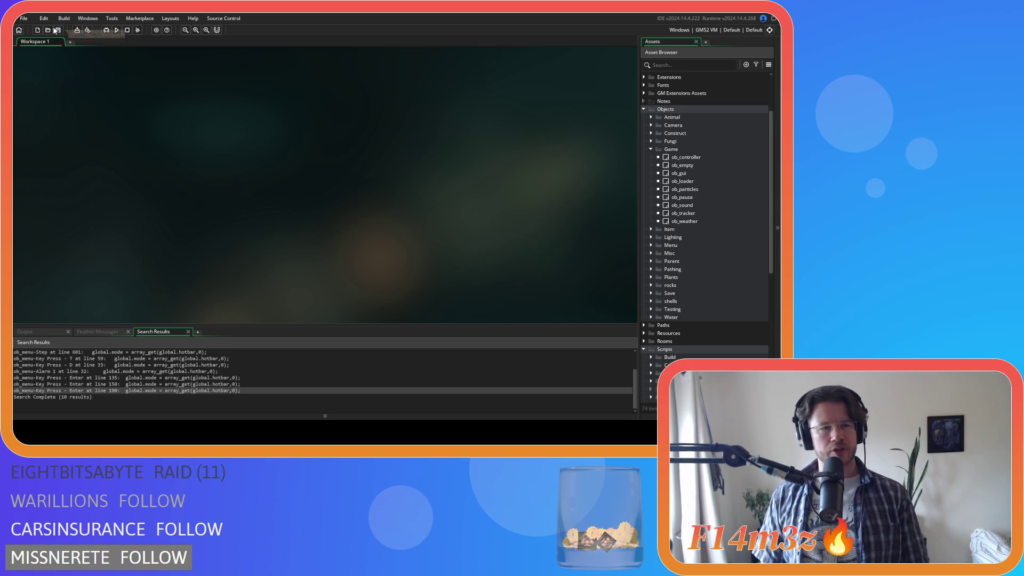
scroll(681, 251, down, 1)
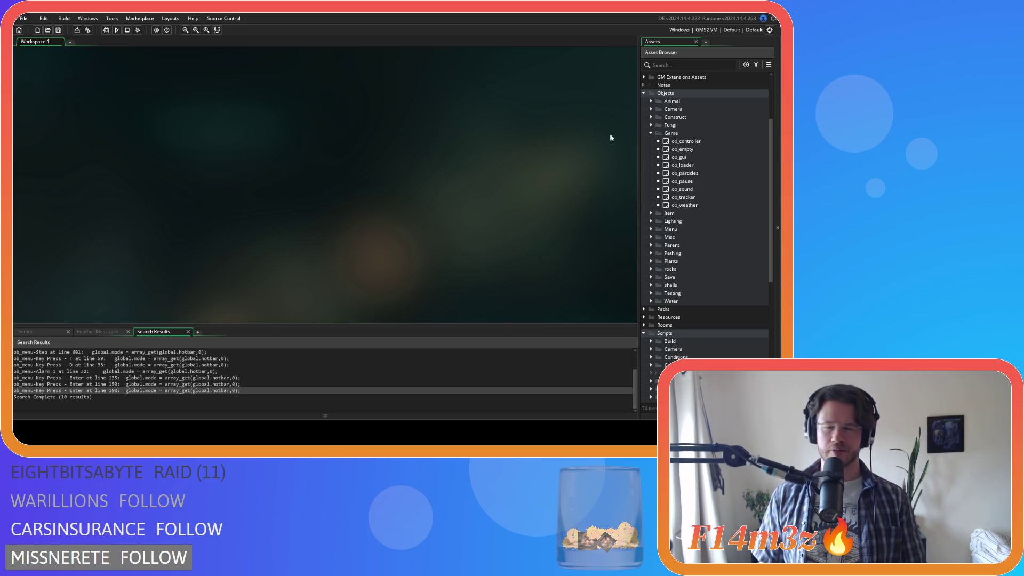
click(650, 133)
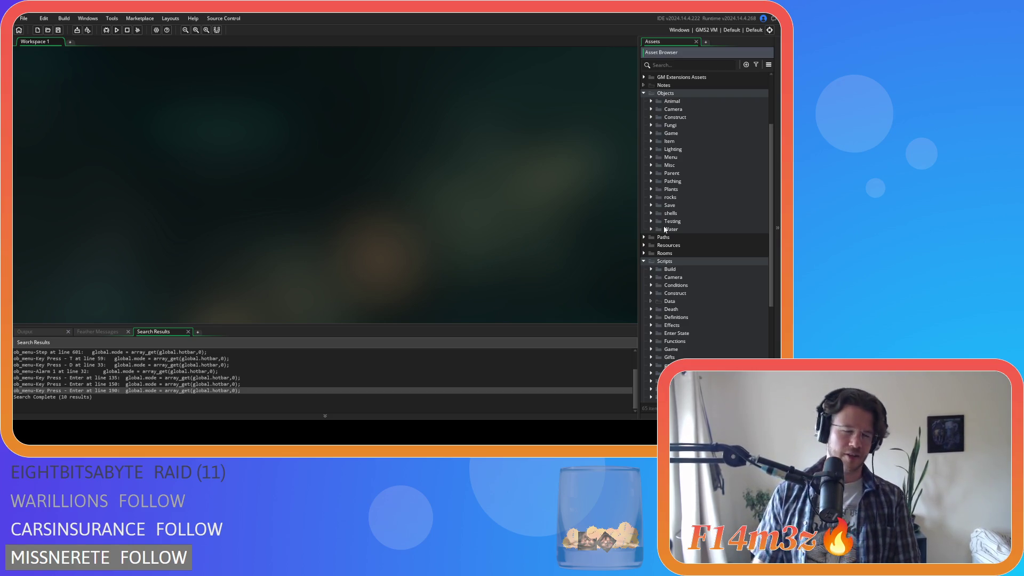
click(643, 261)
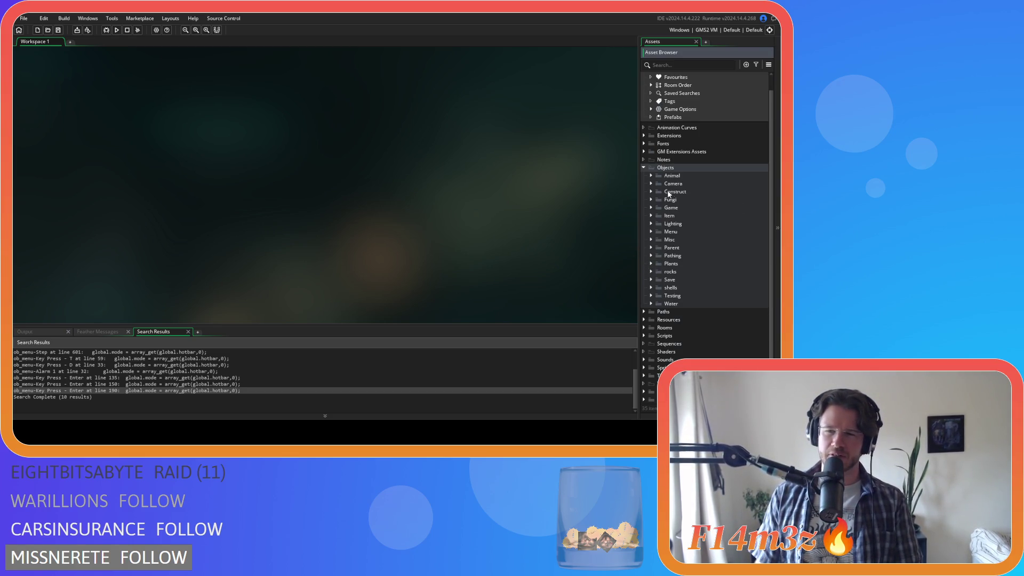
click(644, 182)
click(64, 71)
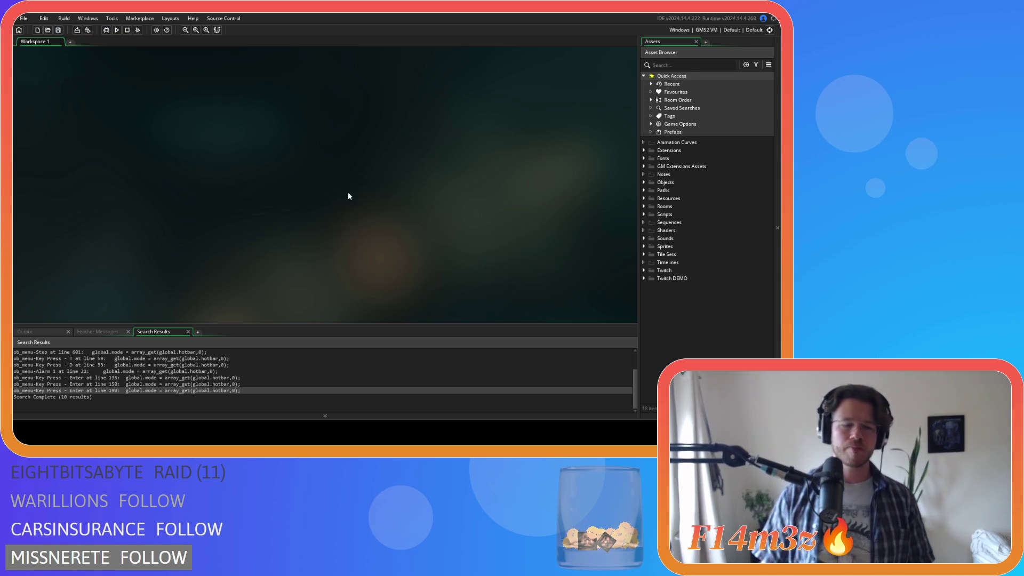
double_click(220, 391)
right_click(205, 76)
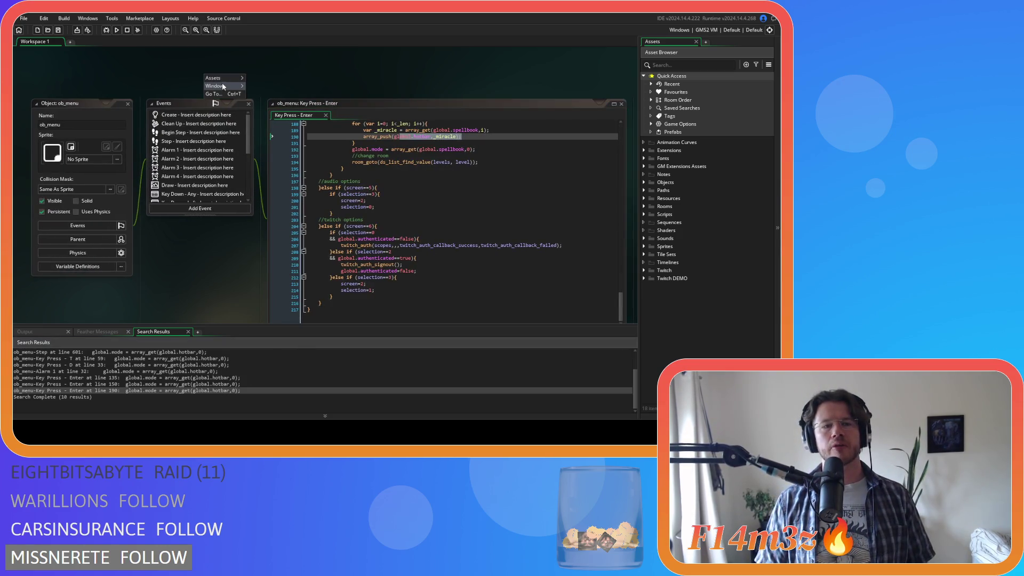
mouse_move(226, 87)
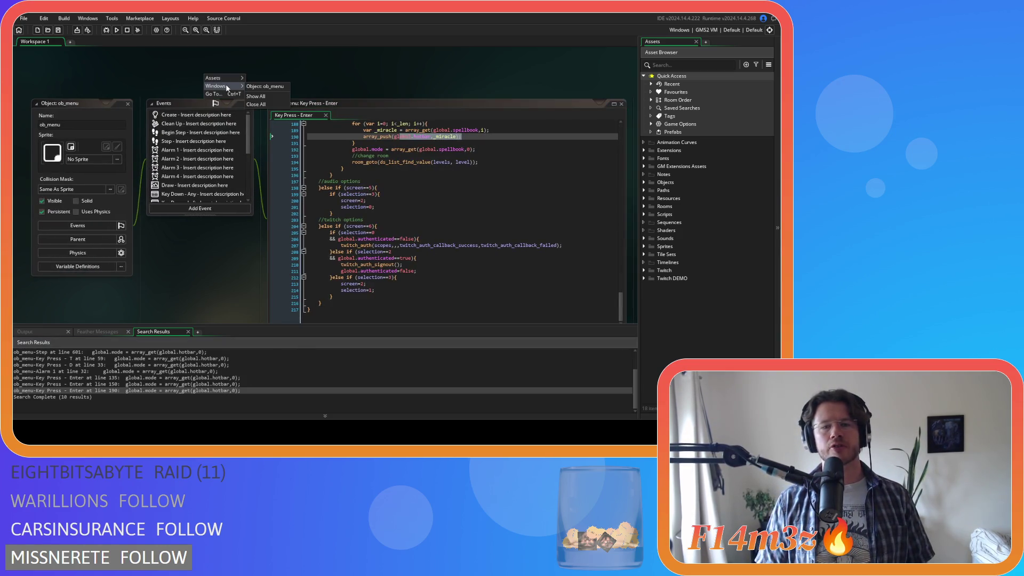
click(256, 96)
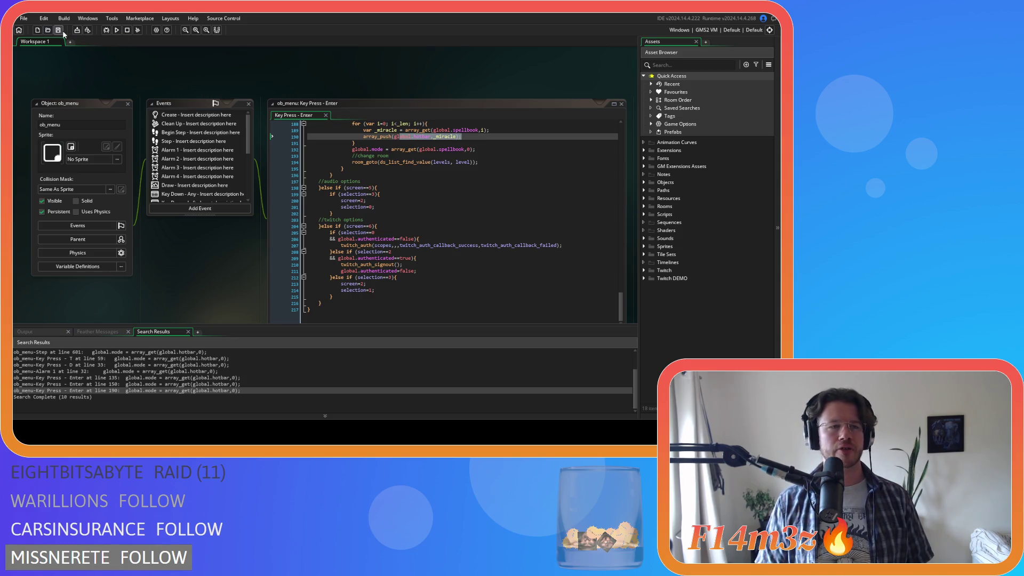
right_click(214, 68)
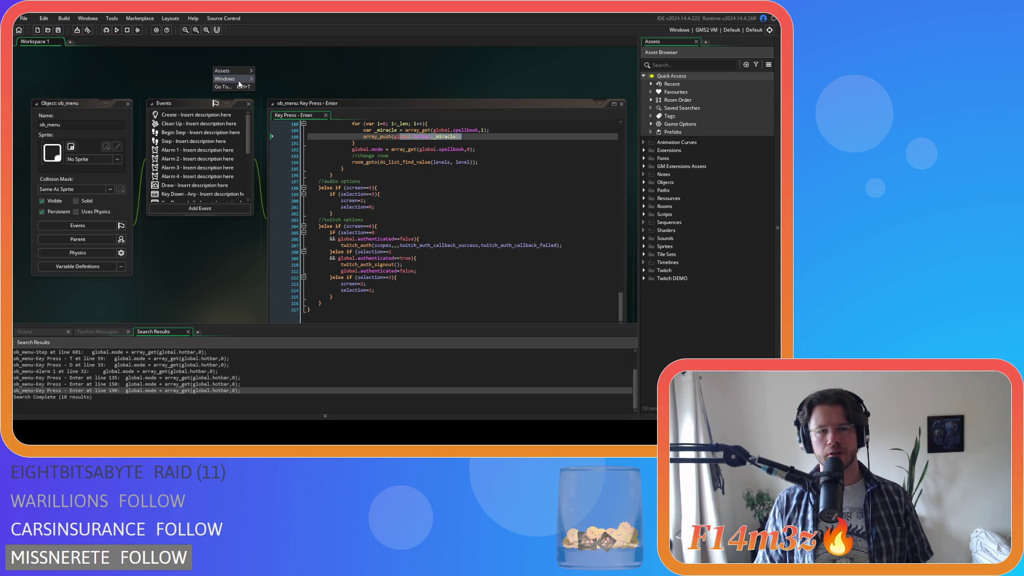
click(288, 100)
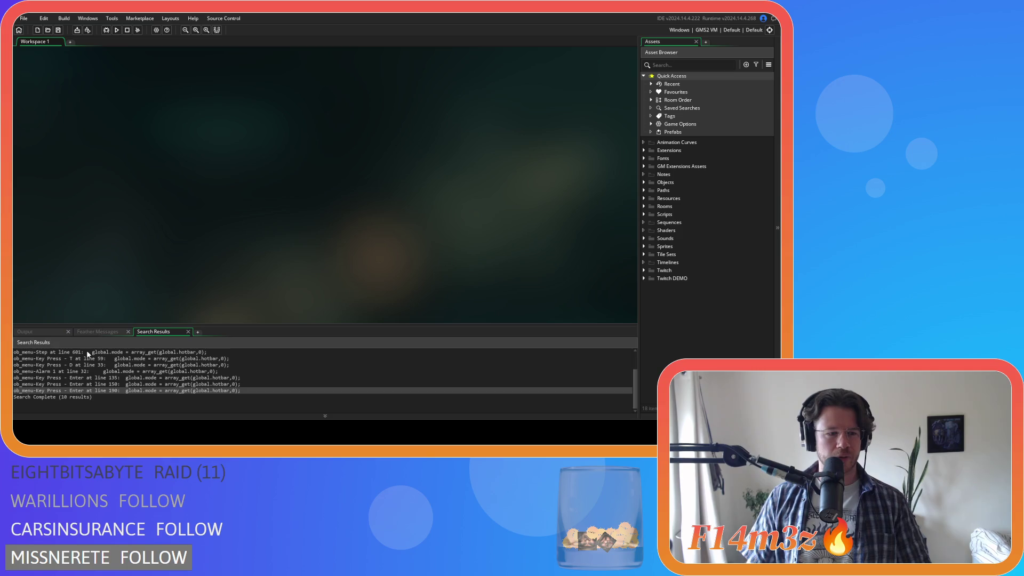
click(64, 18)
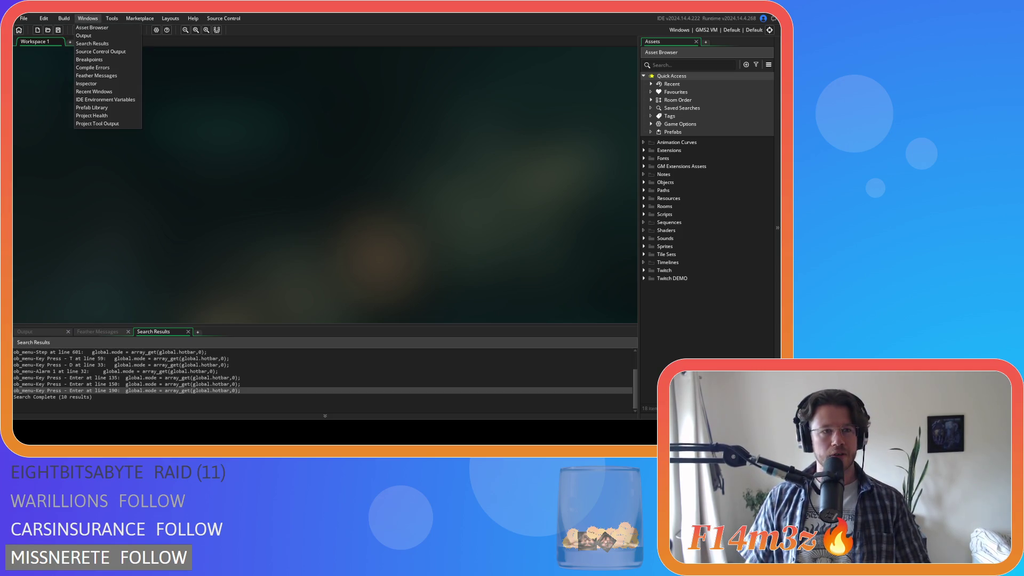
click(44, 122)
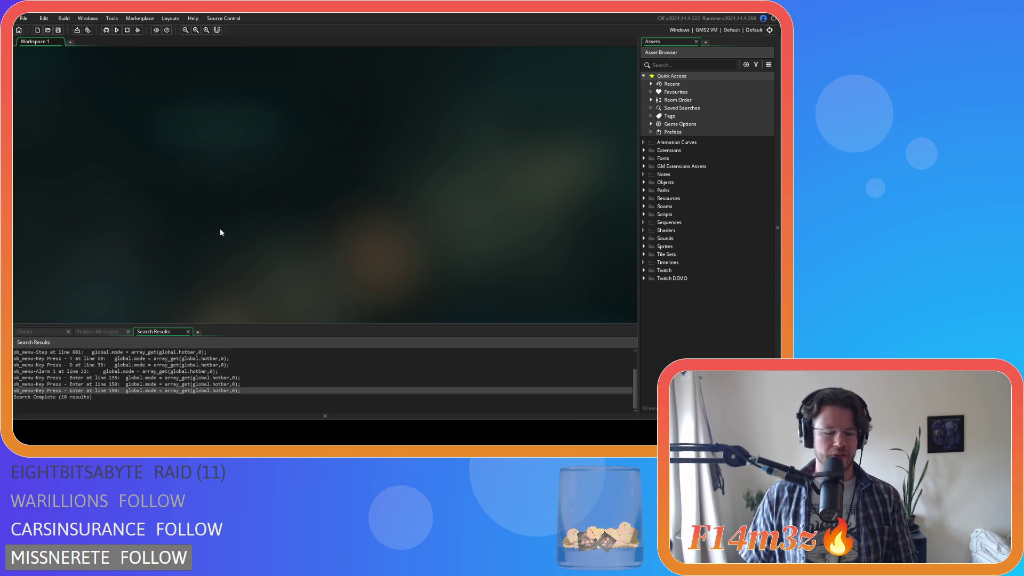
Compile and launch the Entheogen game with F5.
key(F5)
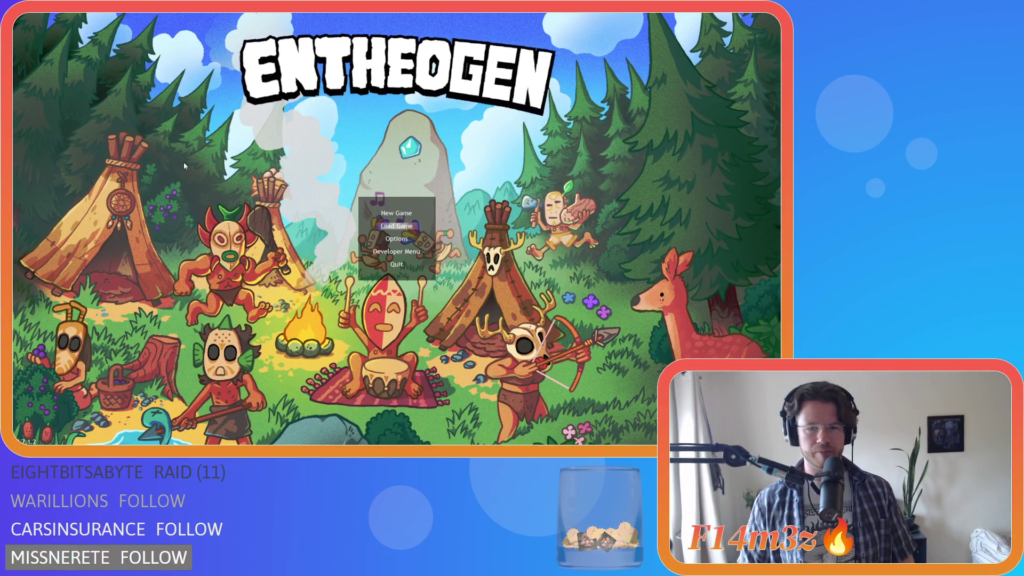
Move the title-menu selection back and forth between New Game and Load Game, ending on New Game.
key(Up)
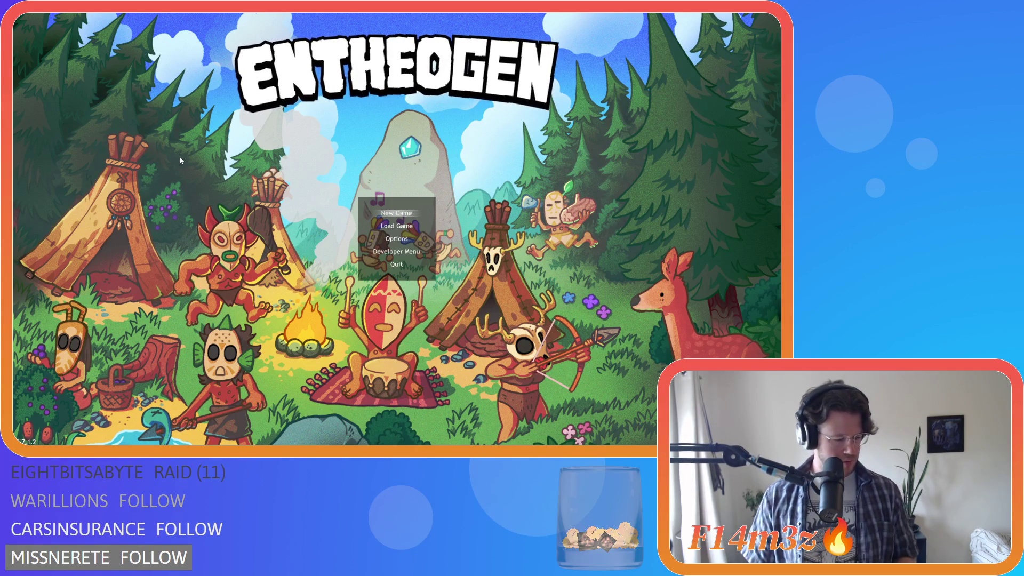
key(Down)
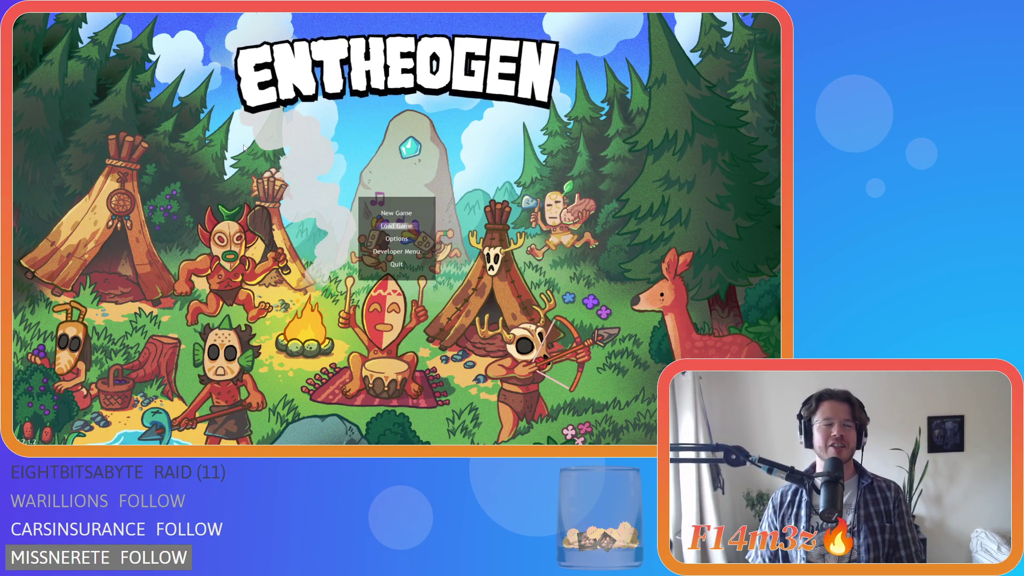
key(Up)
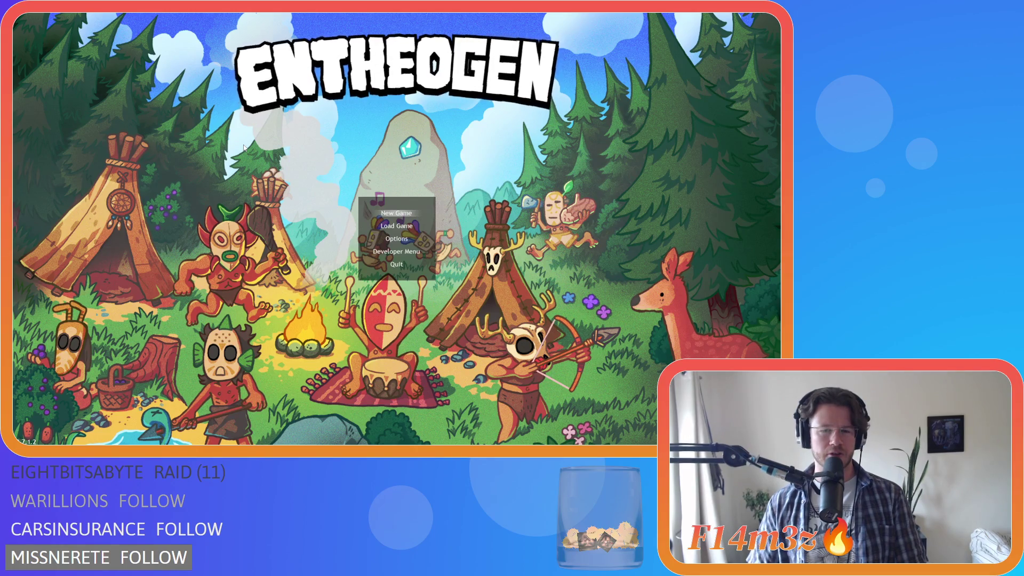
key(Down)
key(Up)
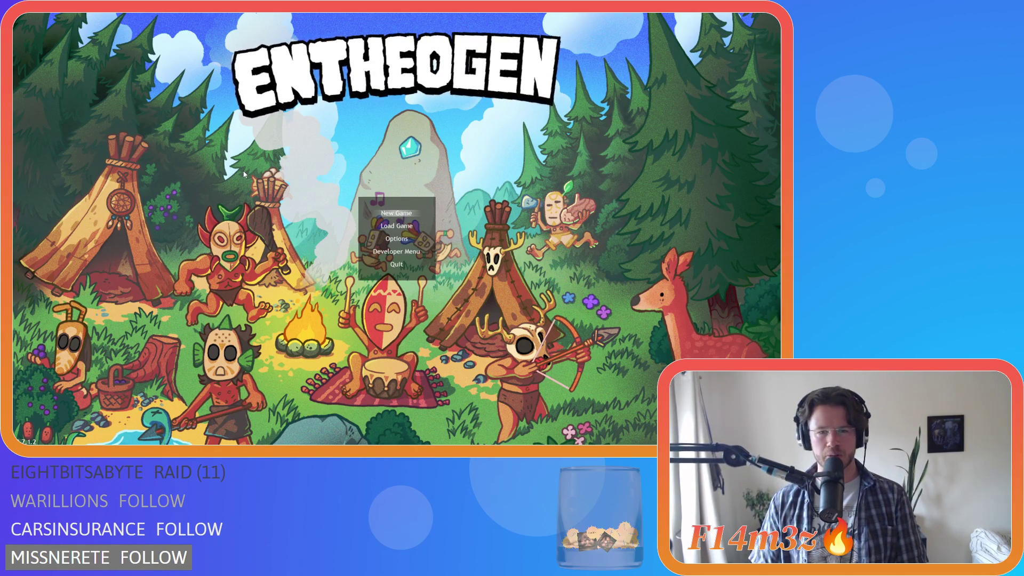
key(Down)
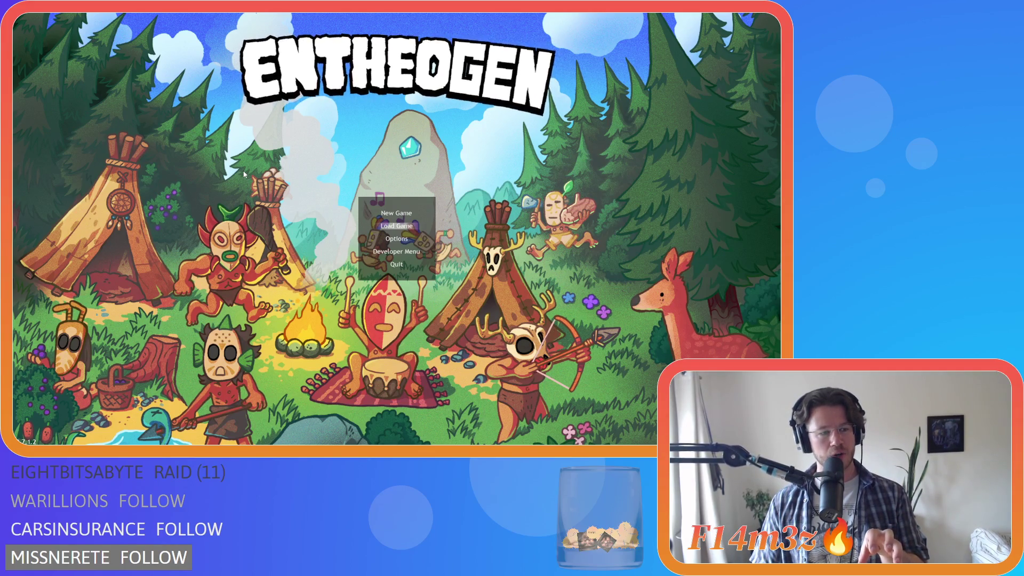
key(Up)
key(Down)
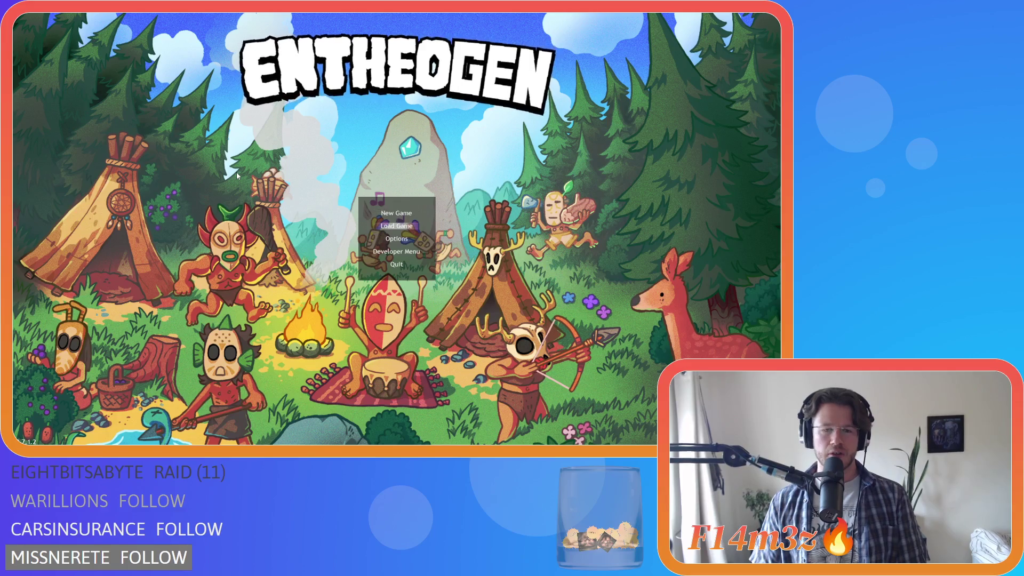
key(Up)
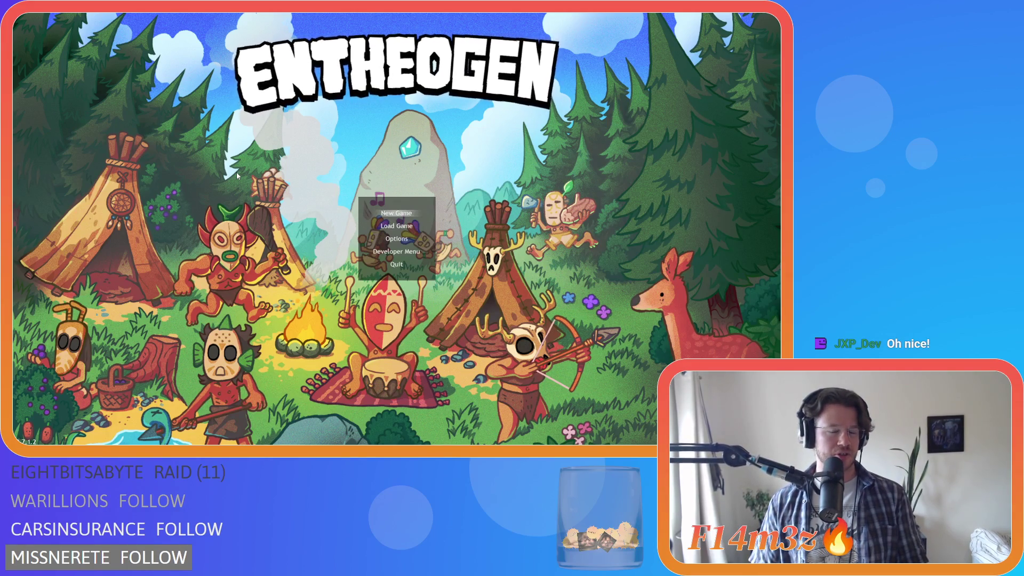
key(Down)
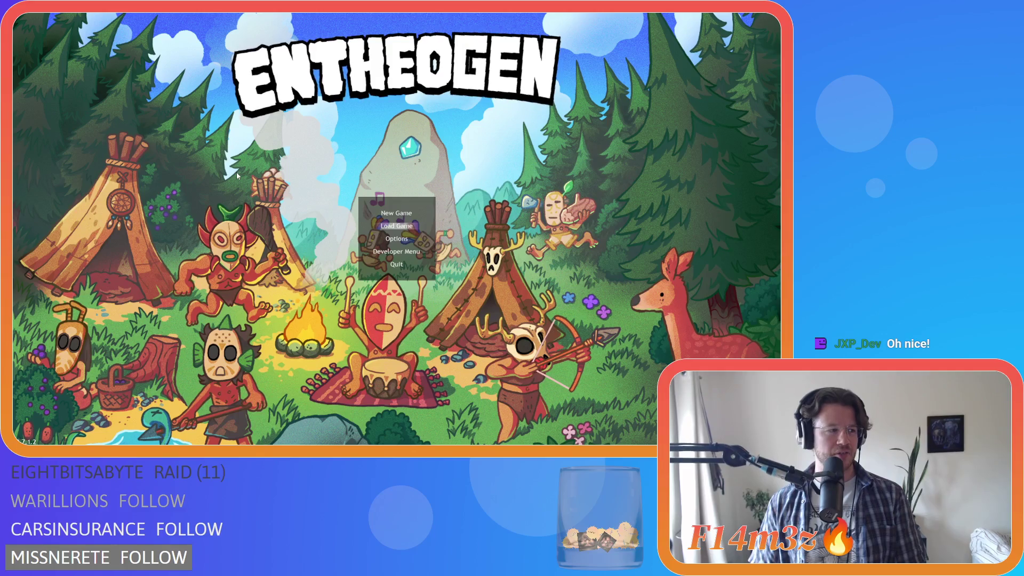
key(Up)
key(Down)
key(Up)
key(Down)
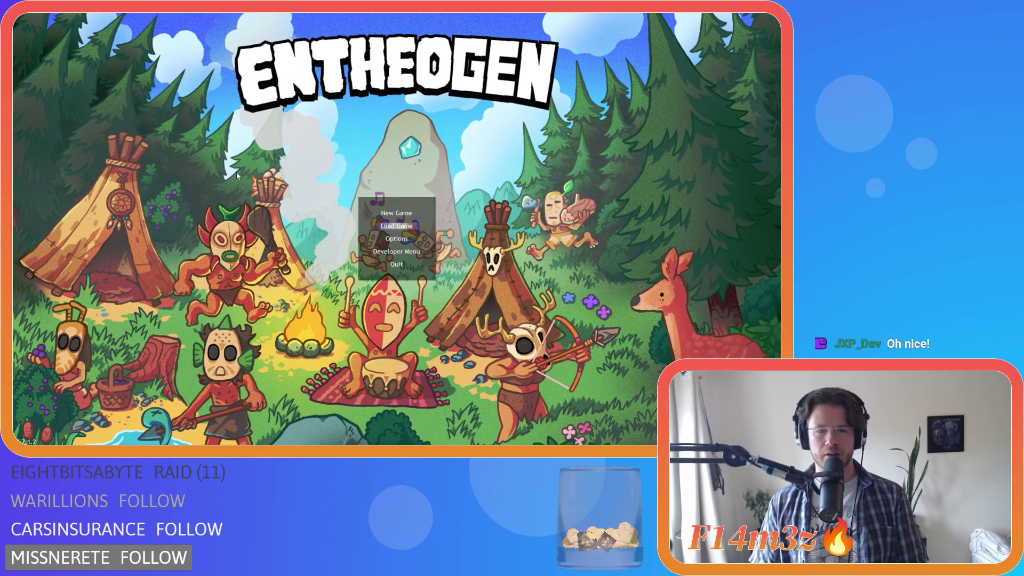
key(Up)
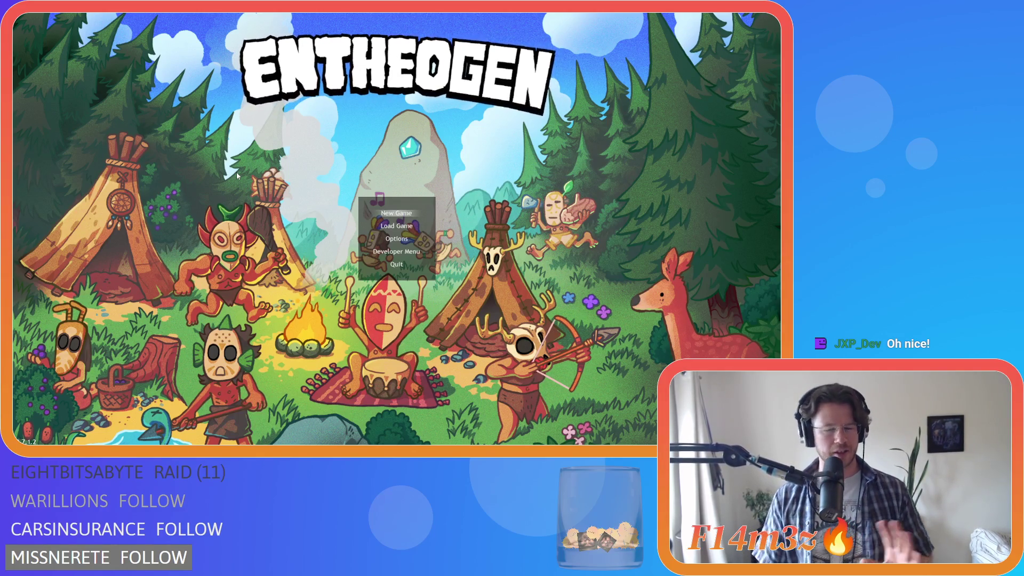
key(Down)
key(Up)
key(Down)
key(Up)
key(Down)
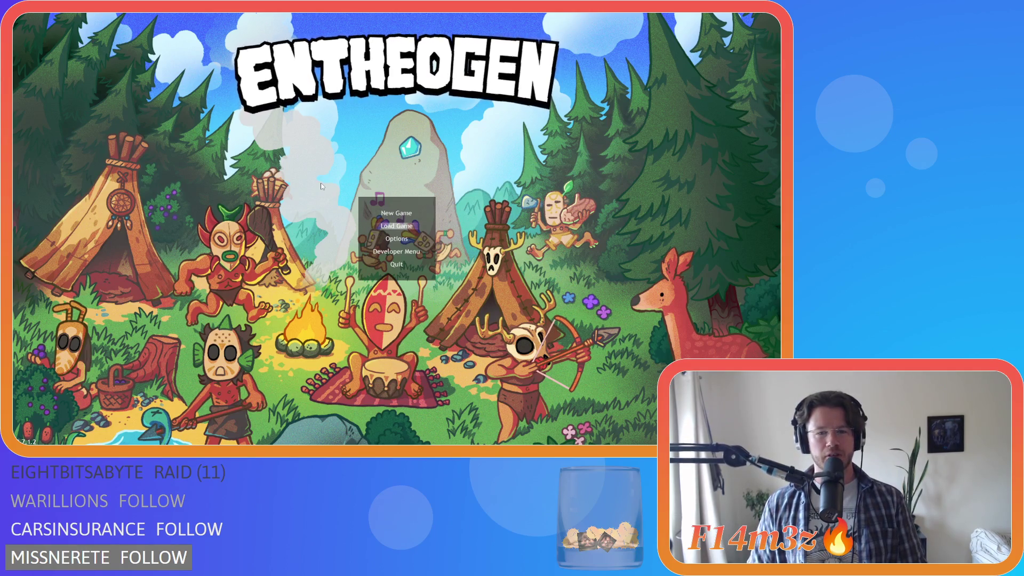
key(Up)
key(Down)
key(Up)
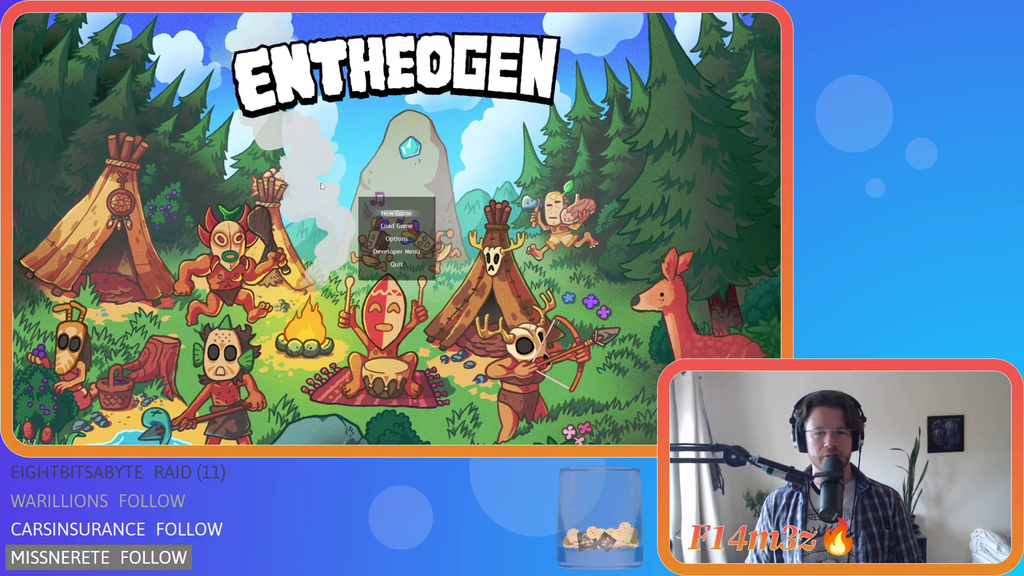
key(Down)
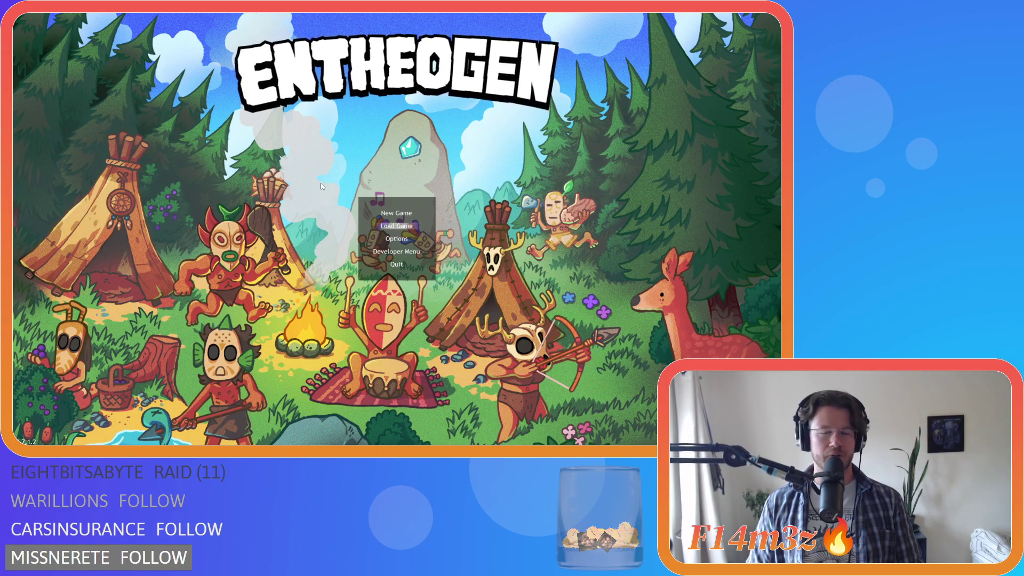
key(Up)
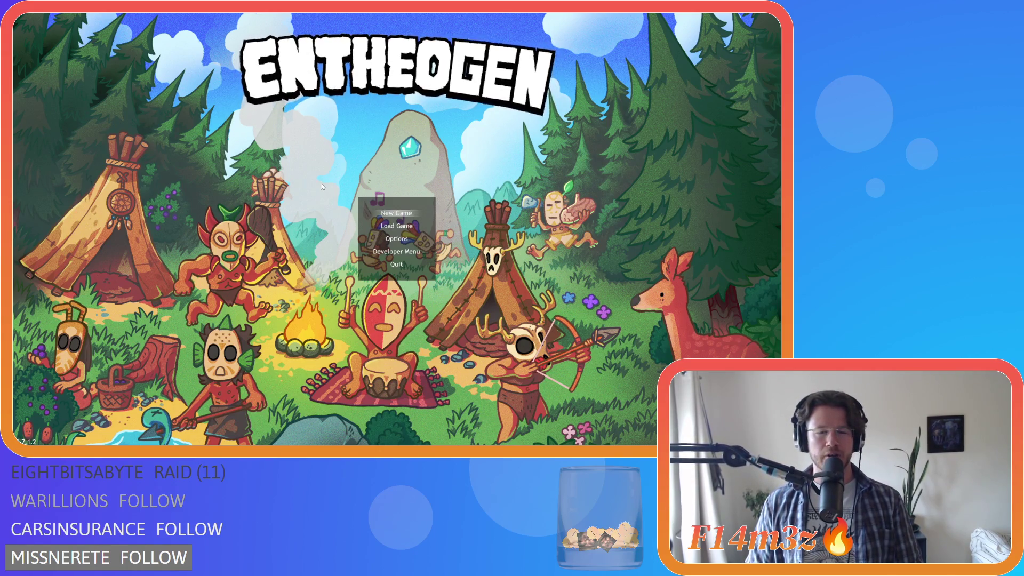
Start a New Game to reach the Select Difficulty prompt set to Normal.
key(Return)
key(Down)
key(Up)
key(Down)
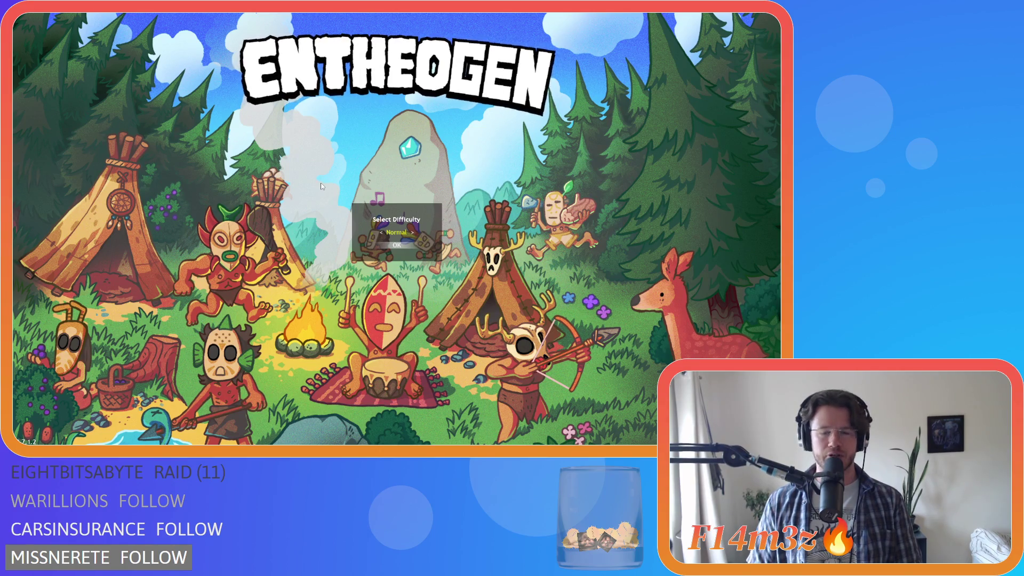
Confirm Normal difficulty and Spring, decline Beginner Island, and begin generating the world.
key(Return)
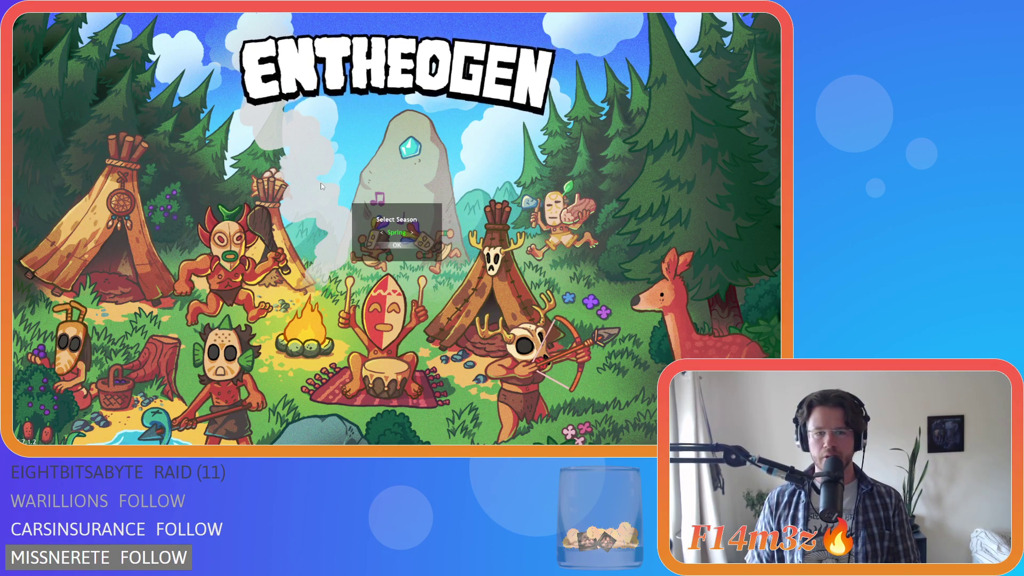
key(Return)
key(Right)
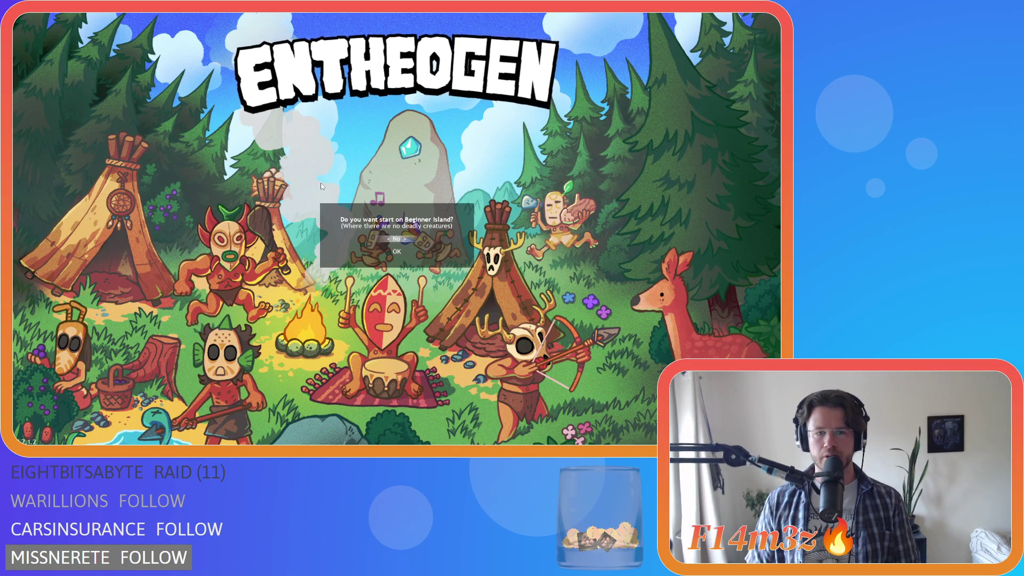
key(Down)
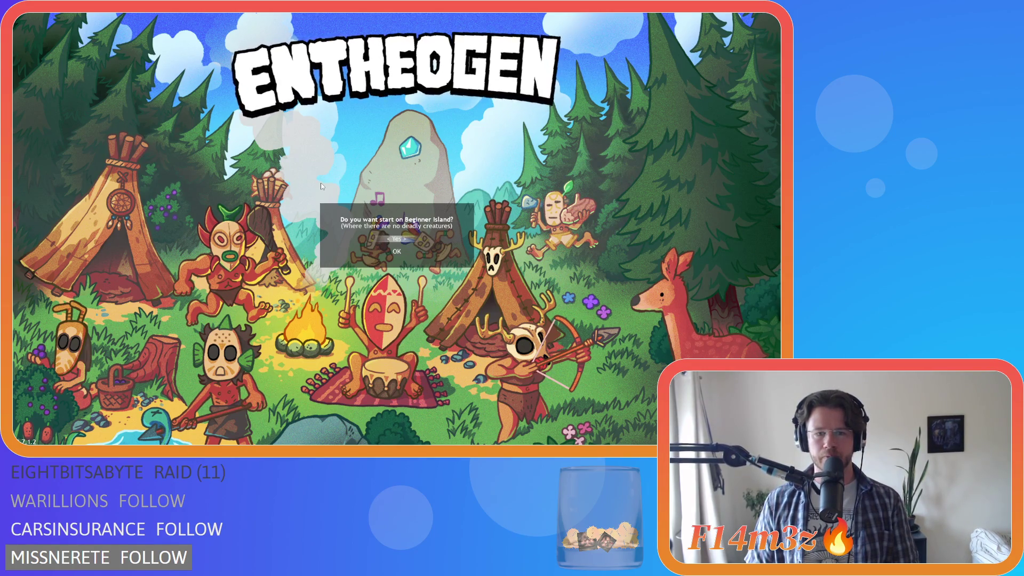
key(Return)
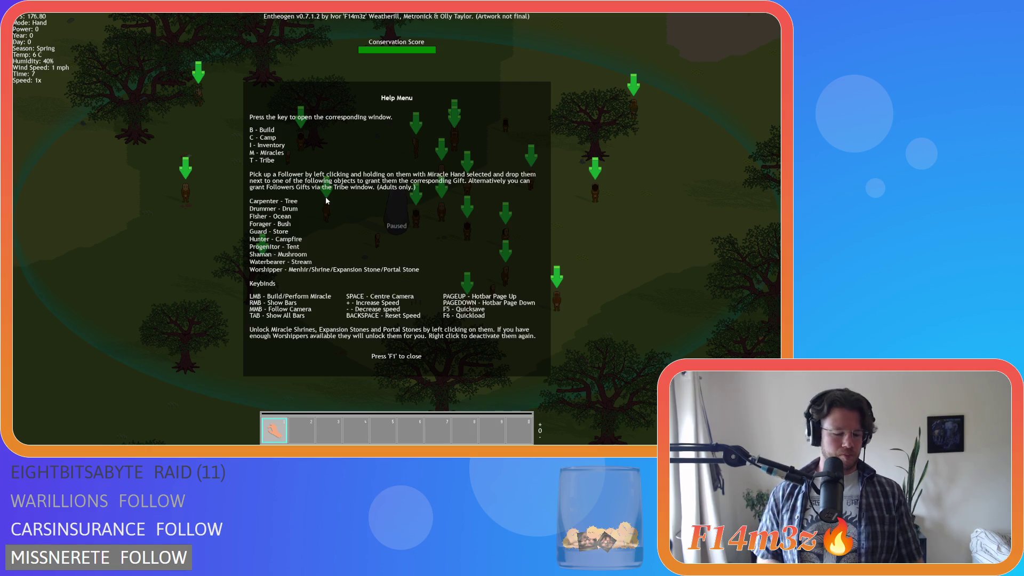
Close the help overview and pan the map up and left toward the villagers.
key(F1)
key(w)
key(a)
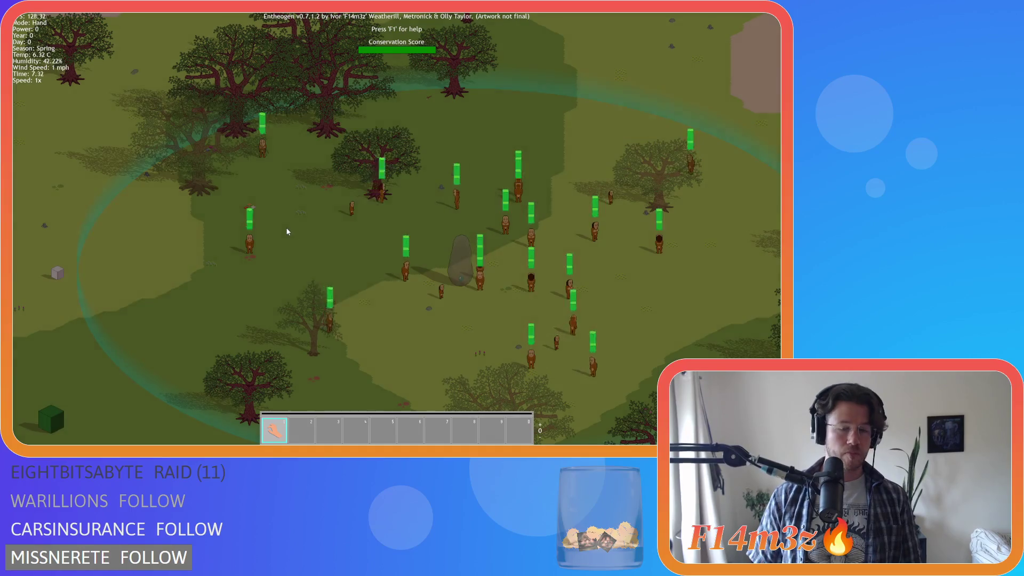
Place a Store on open ground left of the villagers, then close the build options panel.
key(b)
click(127, 255)
scroll(144, 272, down, 3)
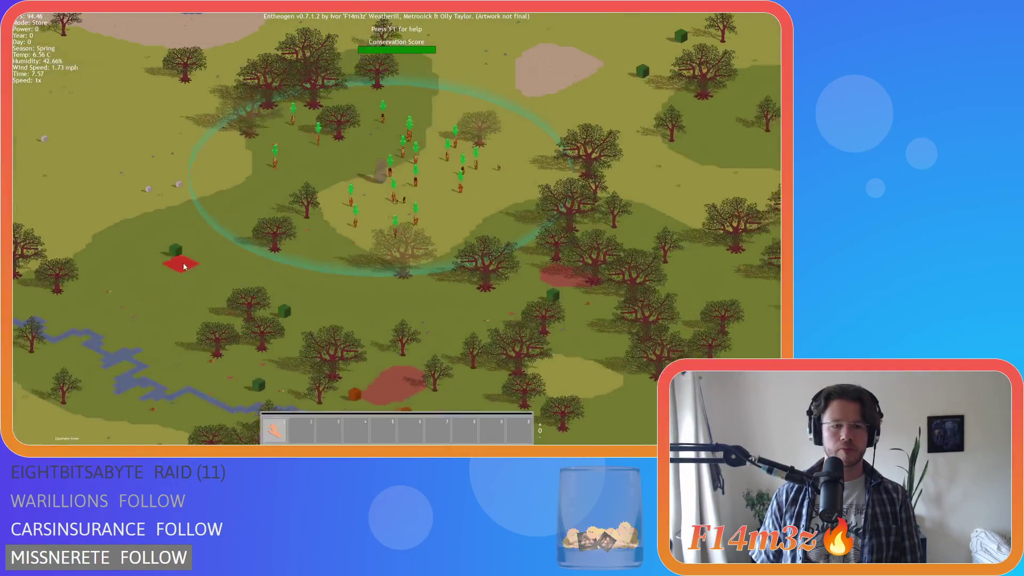
scroll(181, 264, up, 5)
click(376, 290)
key(b)
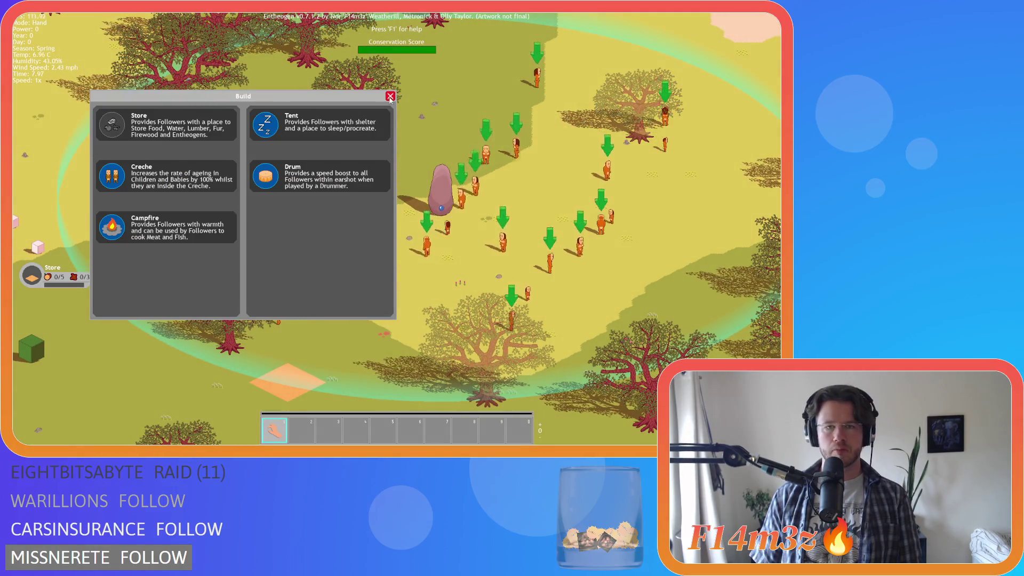
click(389, 96)
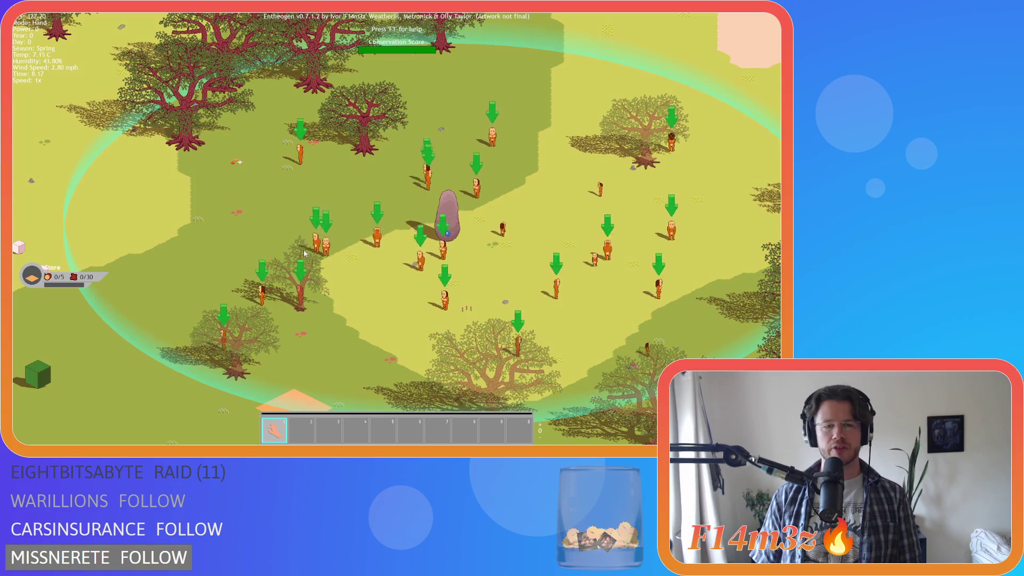
Look around the followers' camp with WASD and pause the game.
key(w)
key(a)
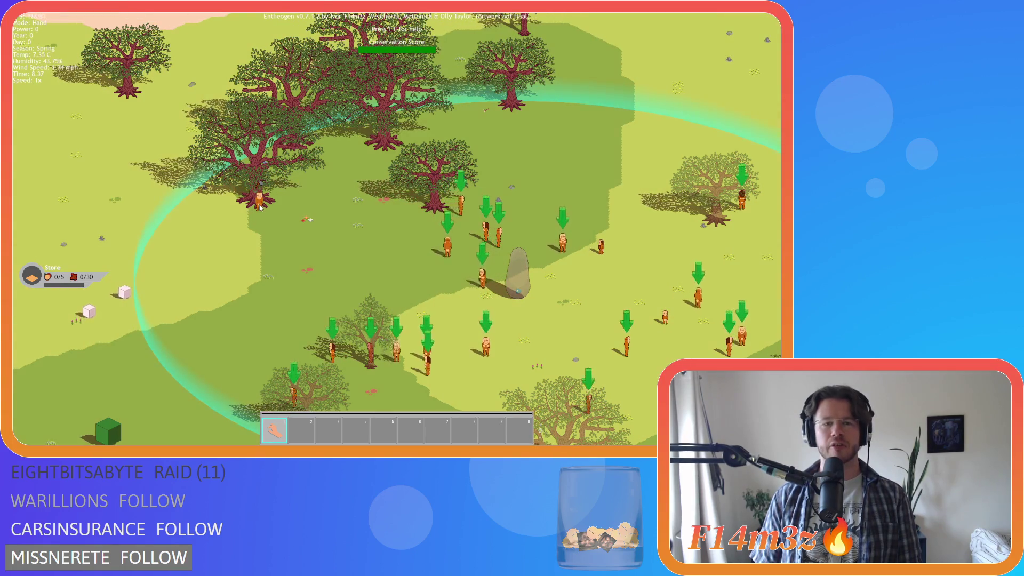
key(s)
key(d)
key(s)
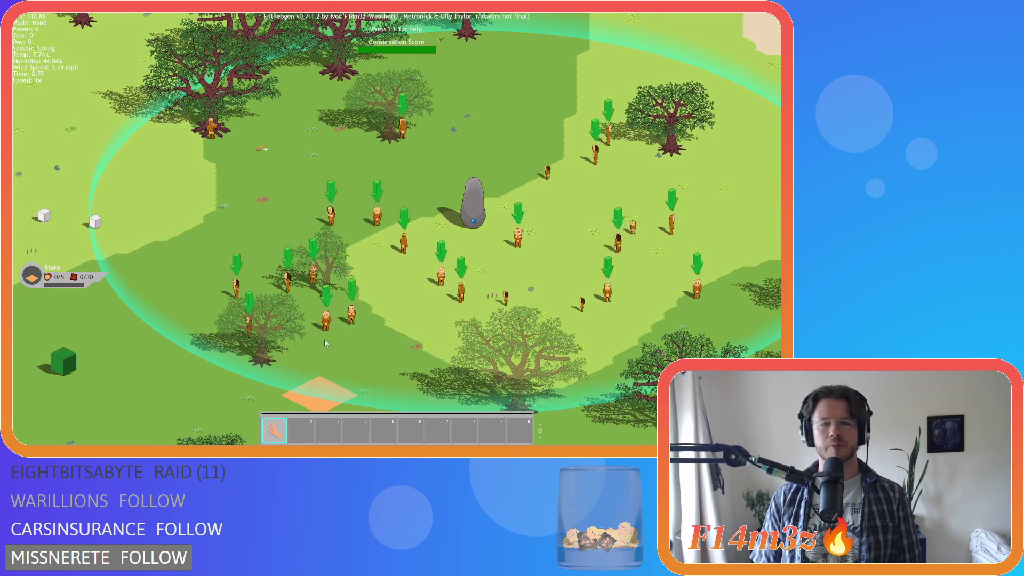
key(w)
key(a)
key(space)
key(s)
key(d)
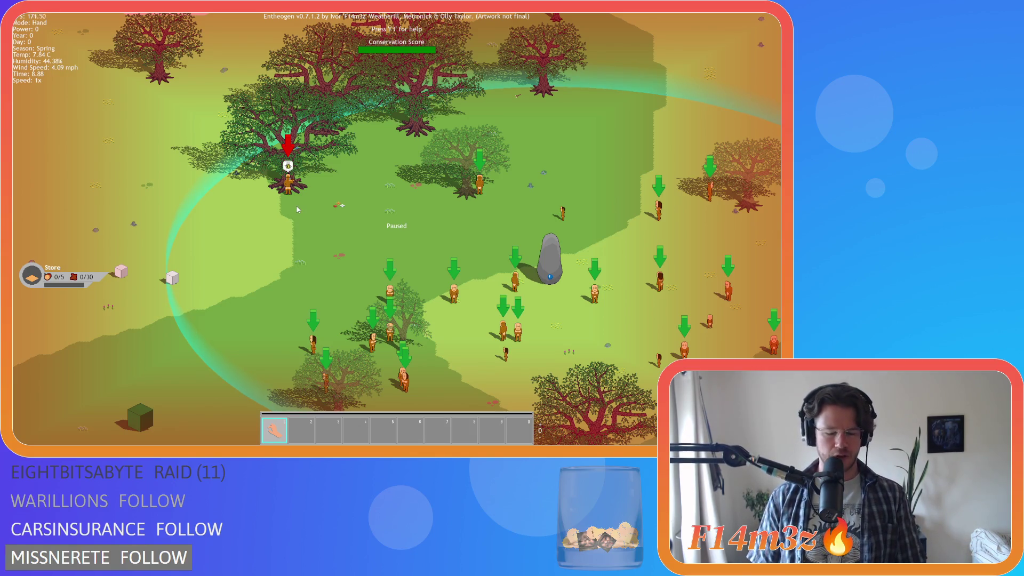
Pan around the camp, then unpause the game and quicksave with F5.
key(d)
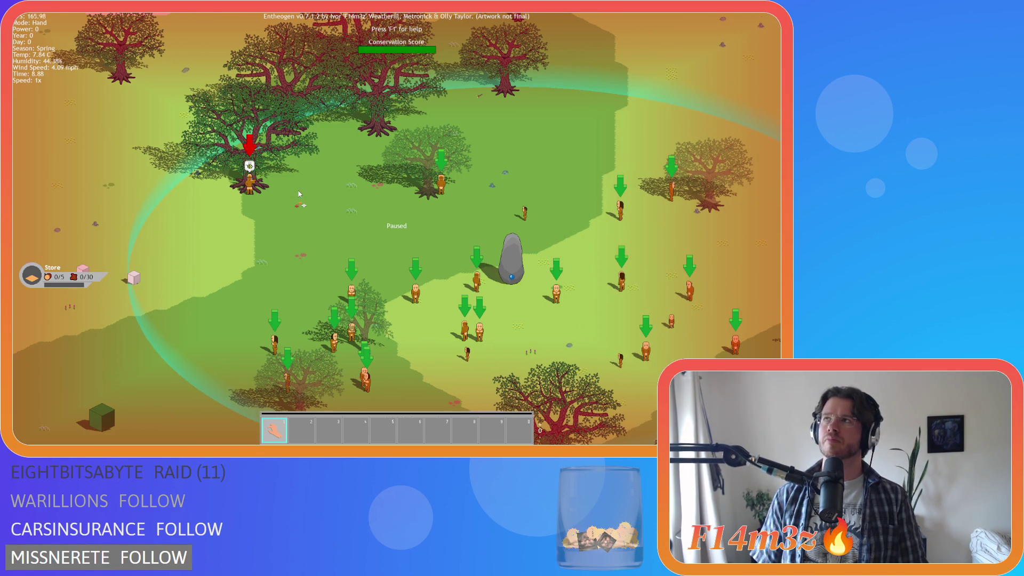
key(d)
key(s)
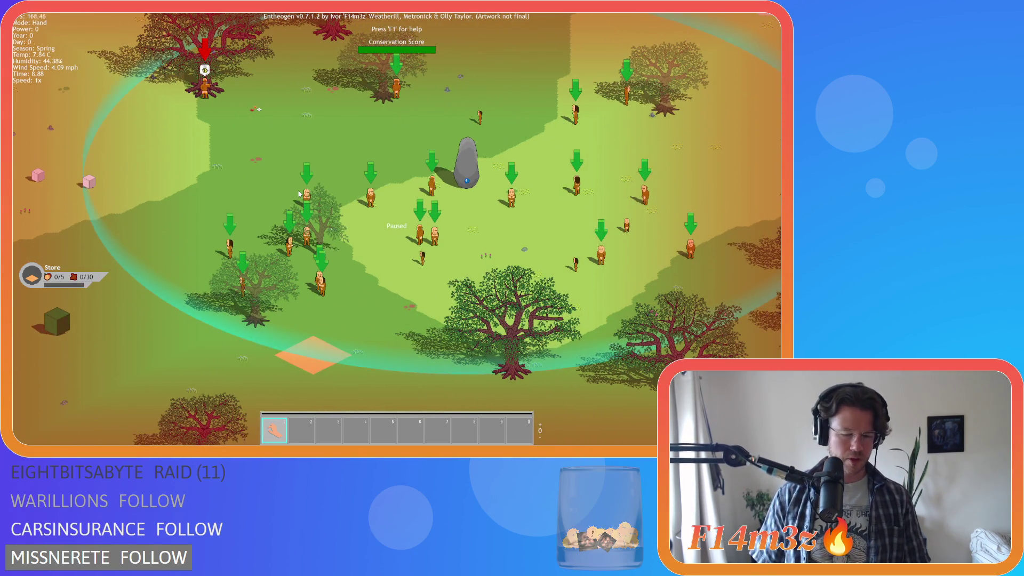
key(w)
key(a)
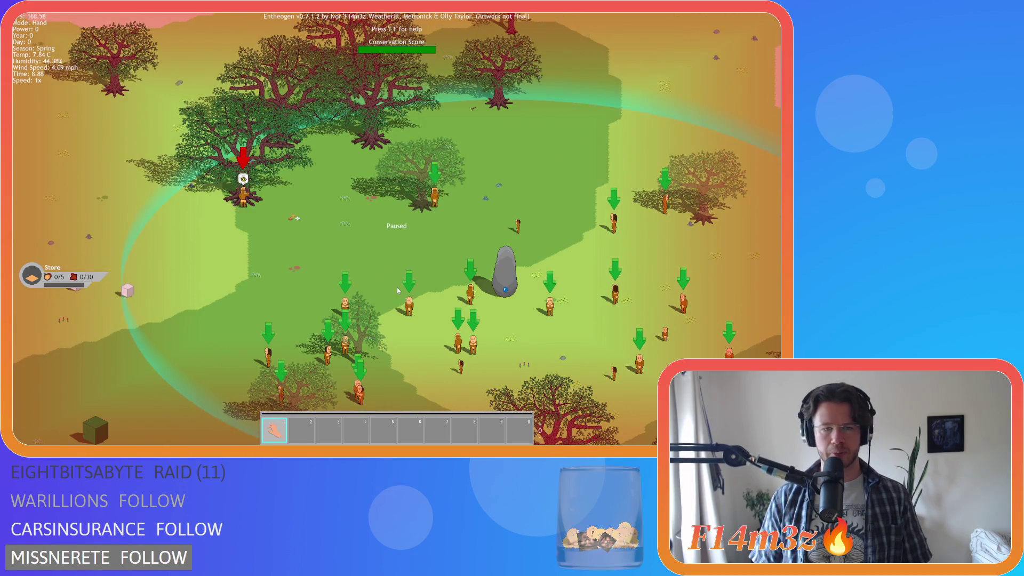
key(space)
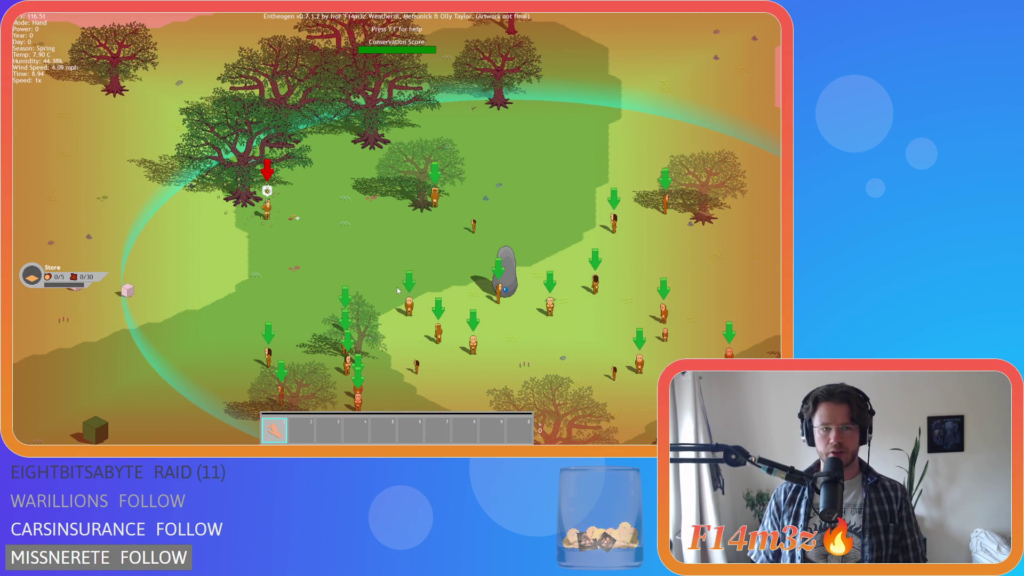
key(F5)
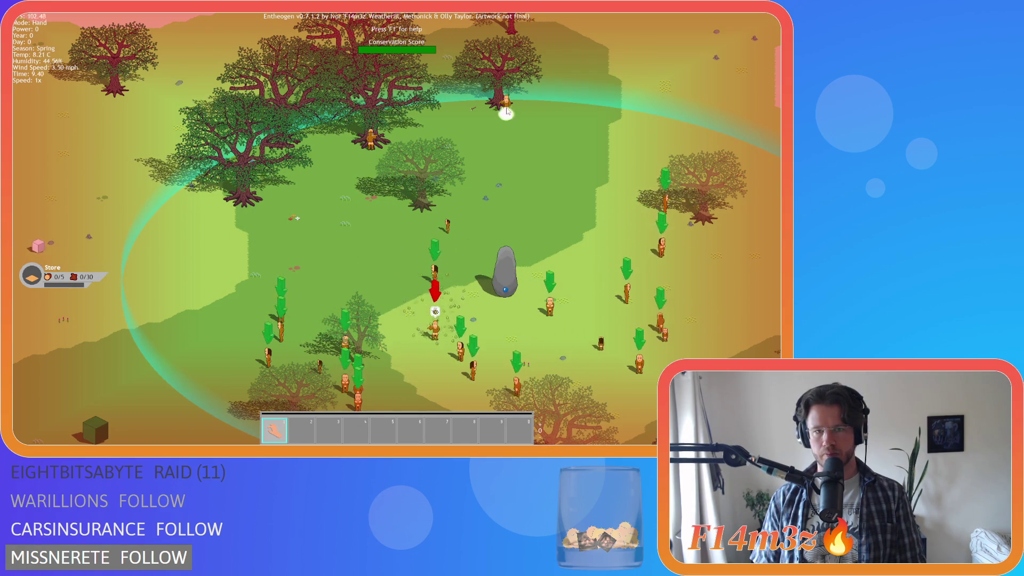
Follow the followers around the camp as they fill the store with 30 wood.
key(d)
key(w)
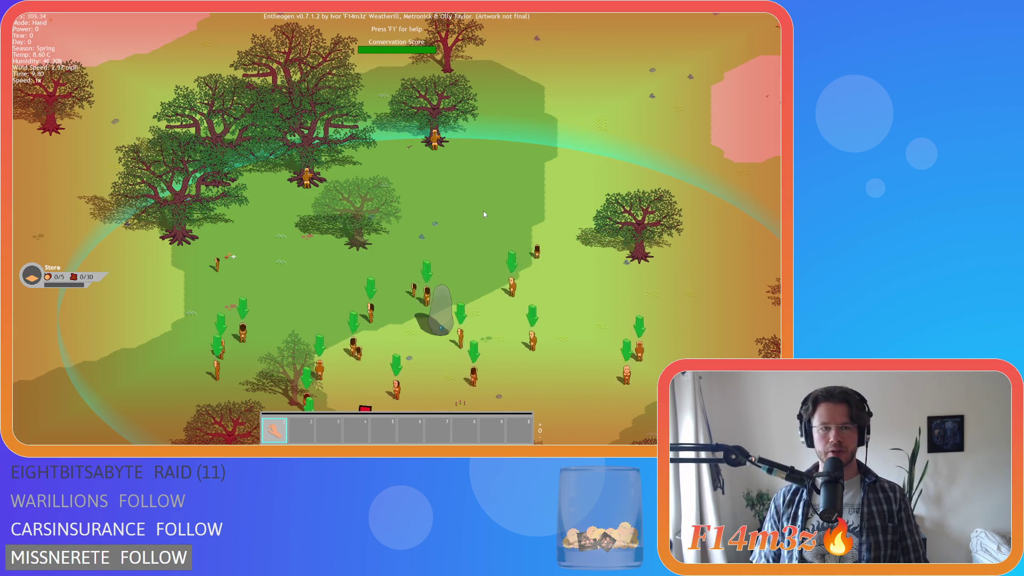
key(d)
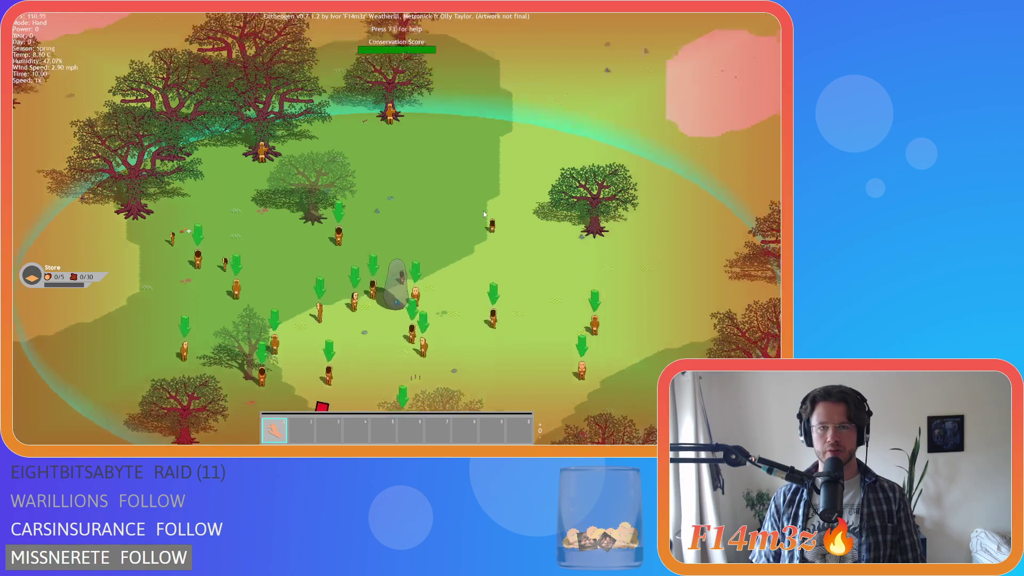
key(s)
key(a)
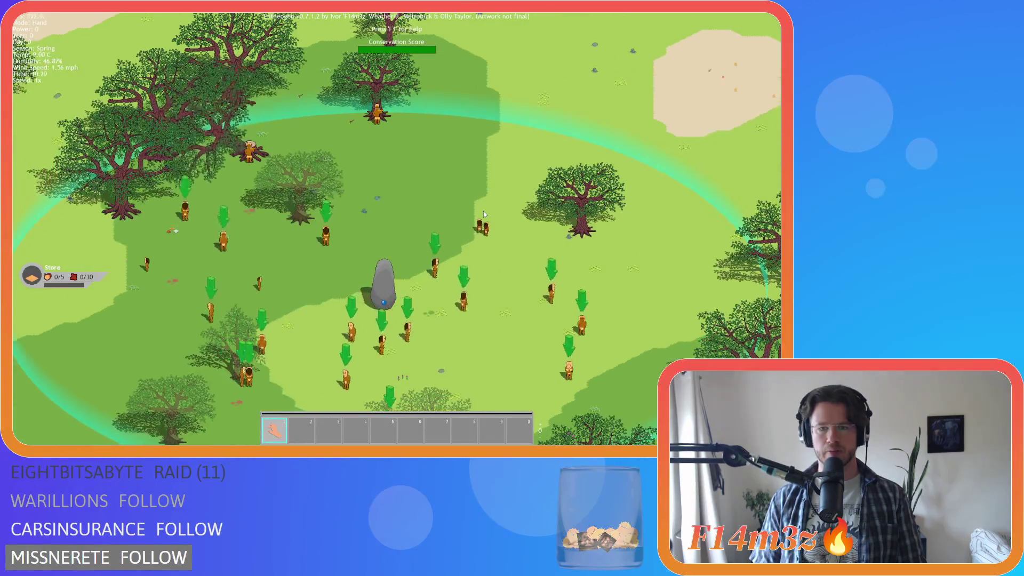
key(s)
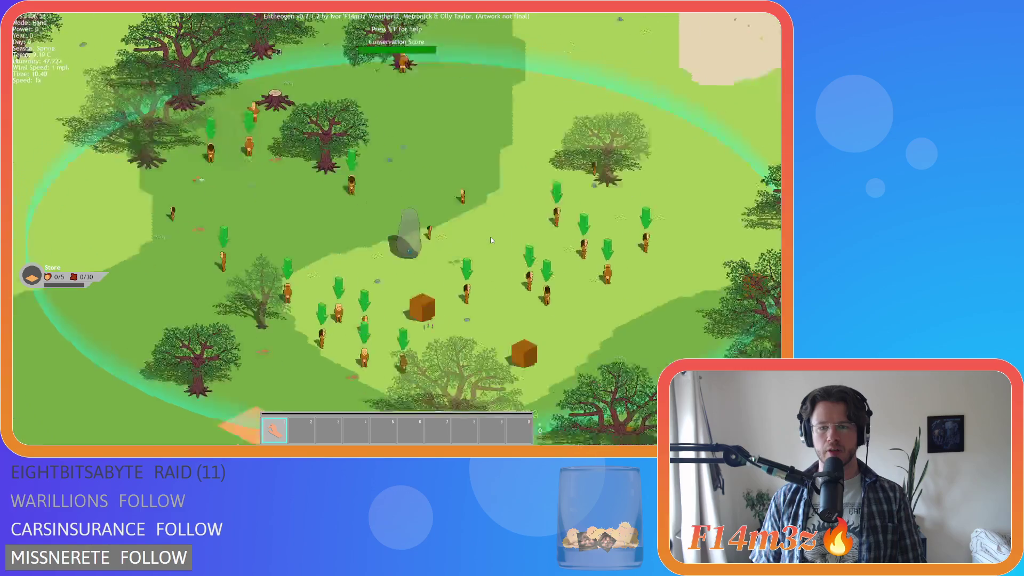
key(a)
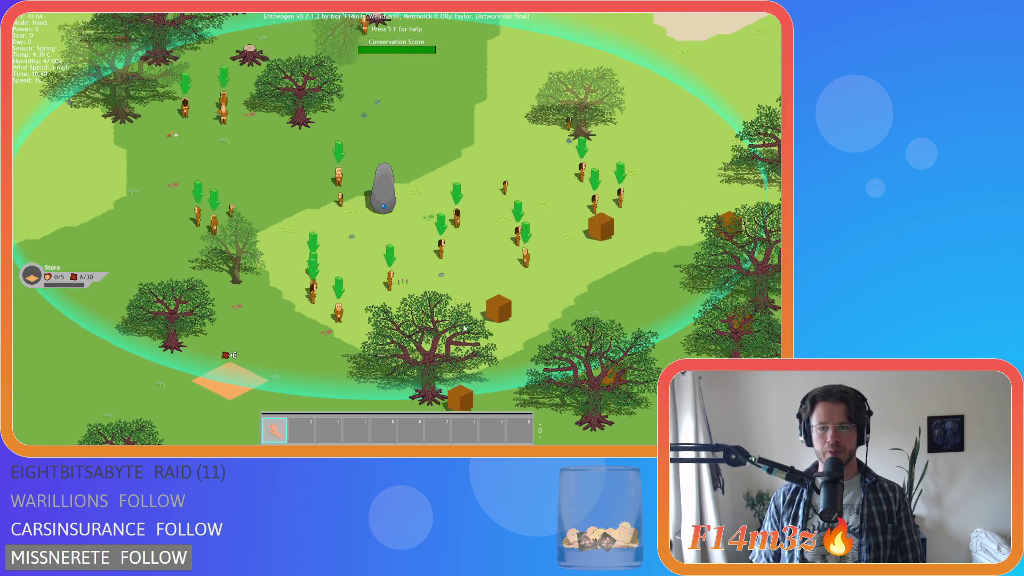
key(s)
key(a)
key(w)
key(d)
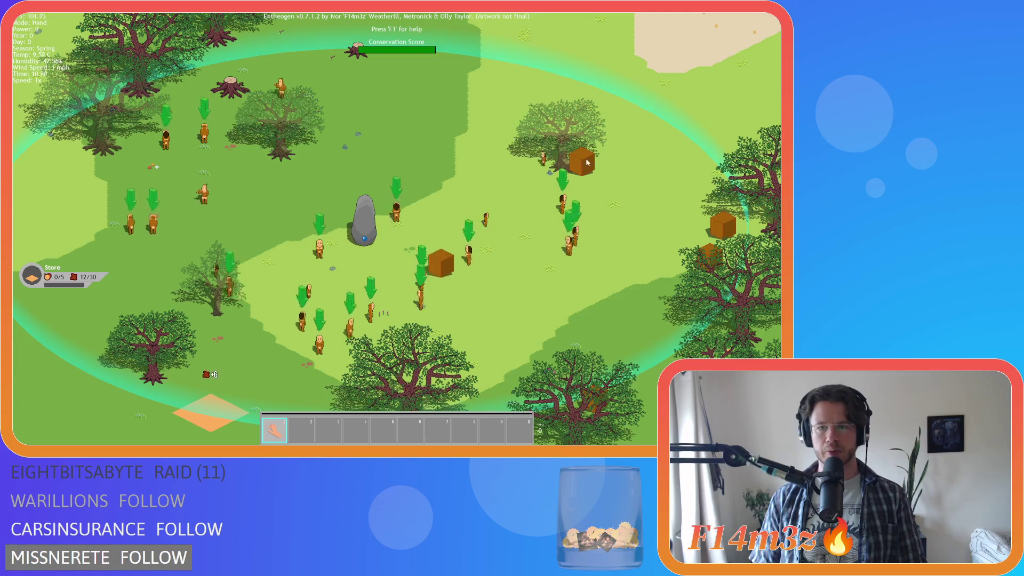
key(s)
key(a)
key(w)
key(d)
key(s)
key(a)
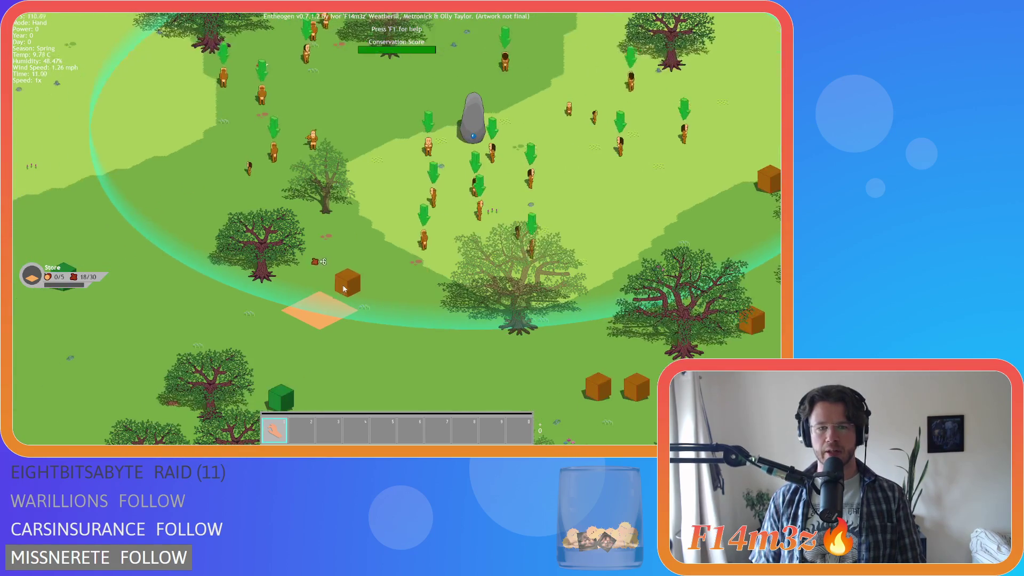
key(w)
key(d)
key(s)
key(a)
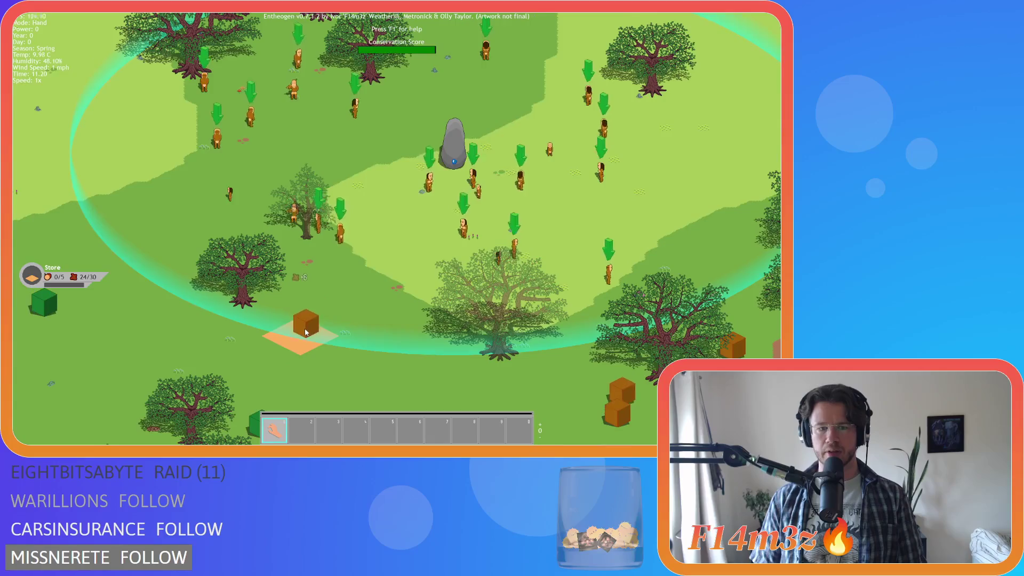
key(w)
key(d)
key(d)
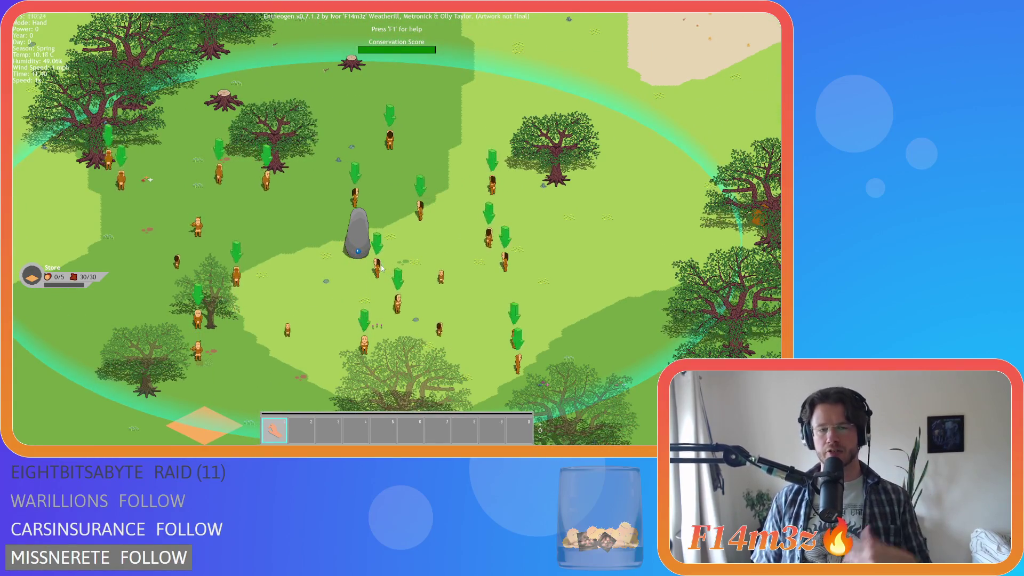
key(w)
key(d)
key(s)
key(a)
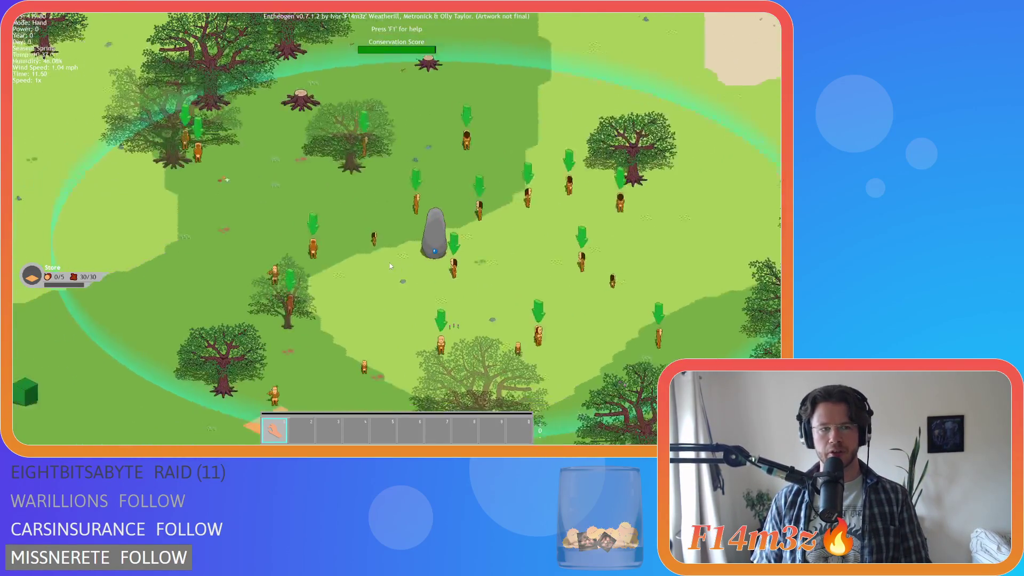
key(d)
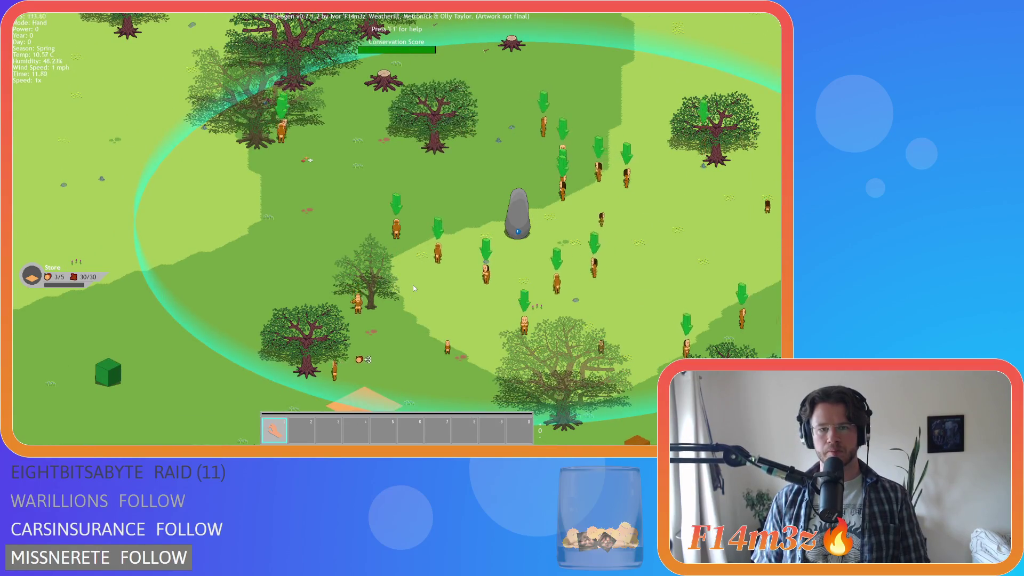
key(s)
key(d)
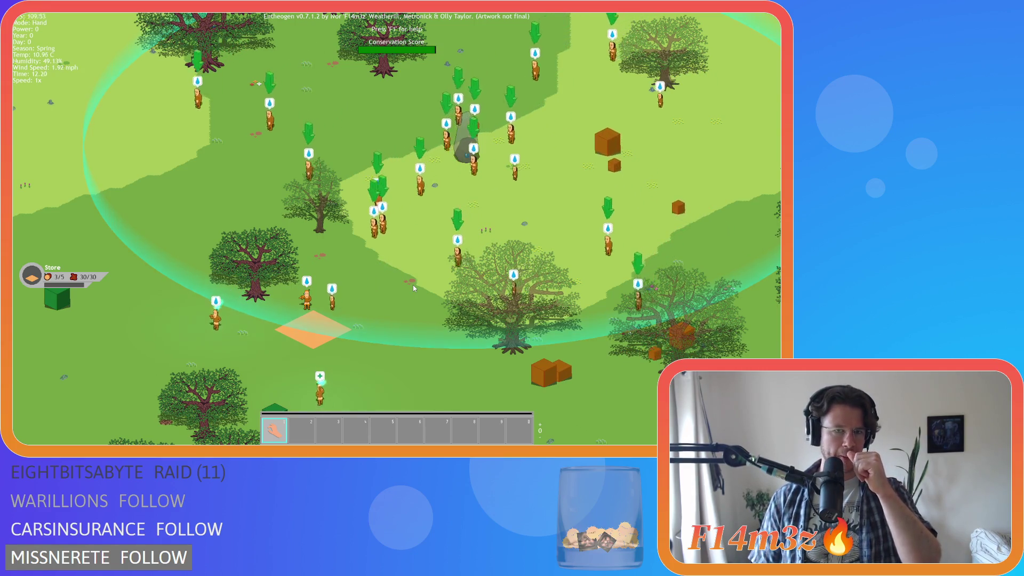
key(w)
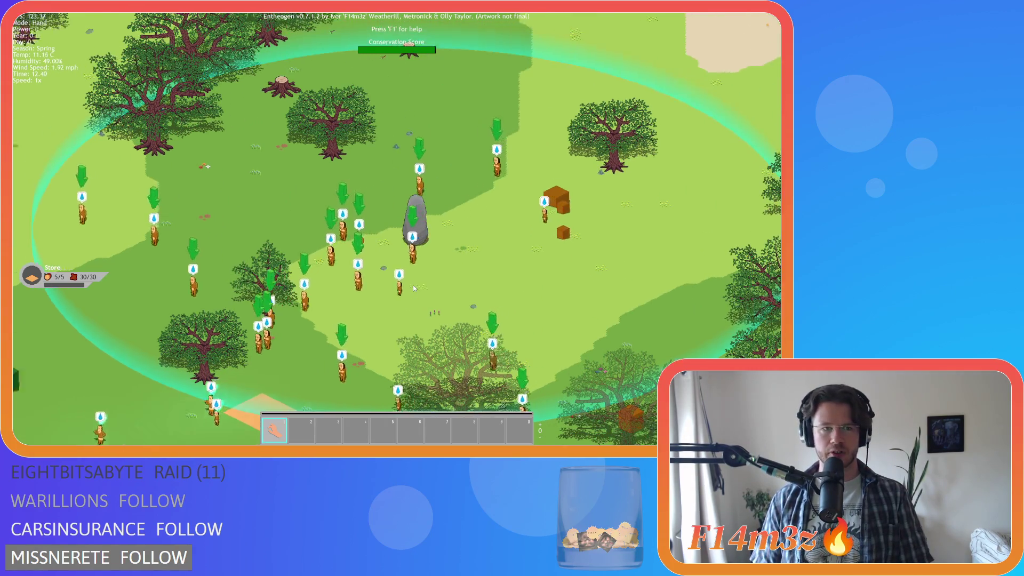
Quit the running game with Escape and confirm with Y.
key(a)
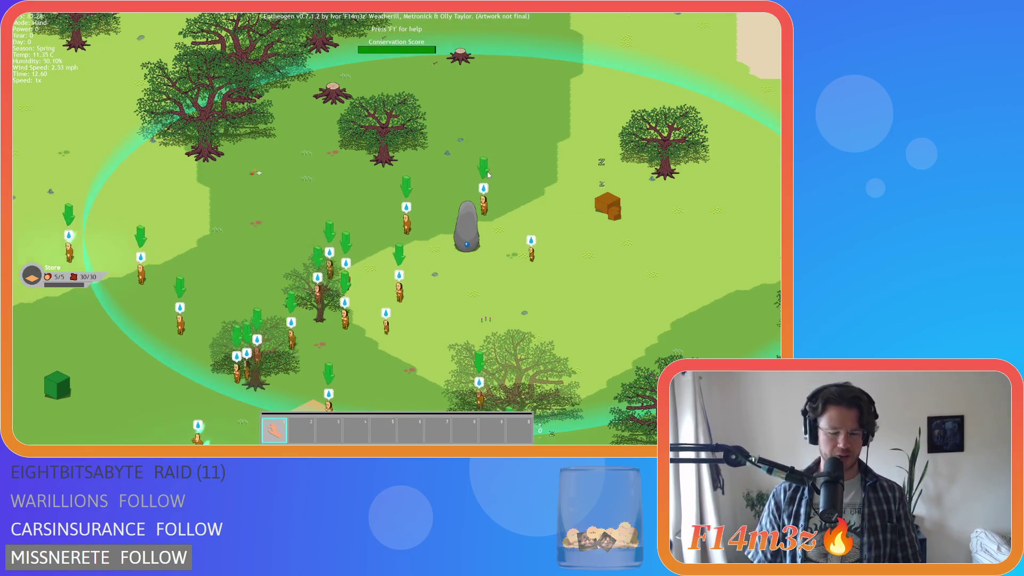
key(Escape)
key(y)
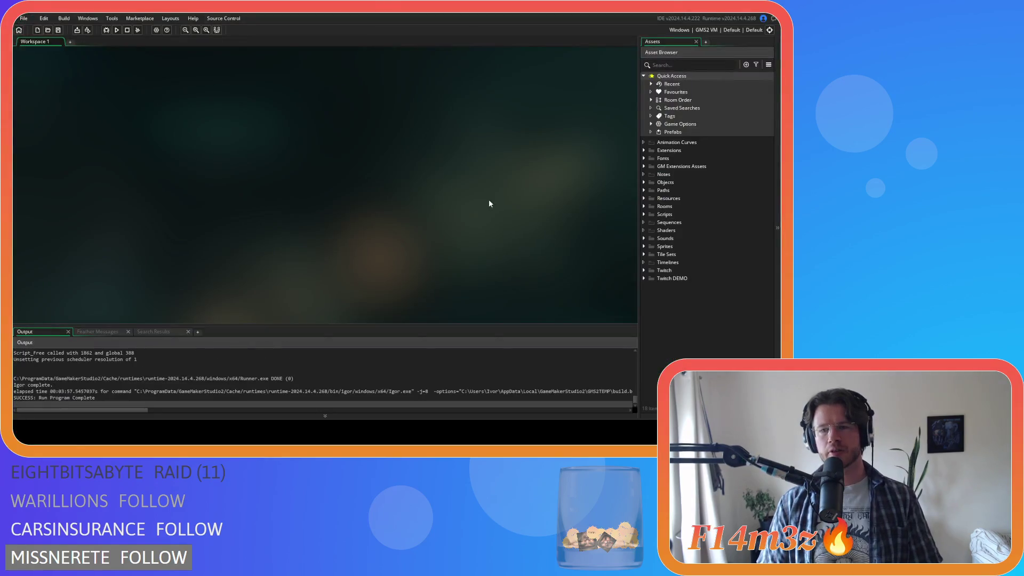
Expand Objects > Plants in the Asset Browser, open ob_tree, and show its Draw End code.
click(644, 182)
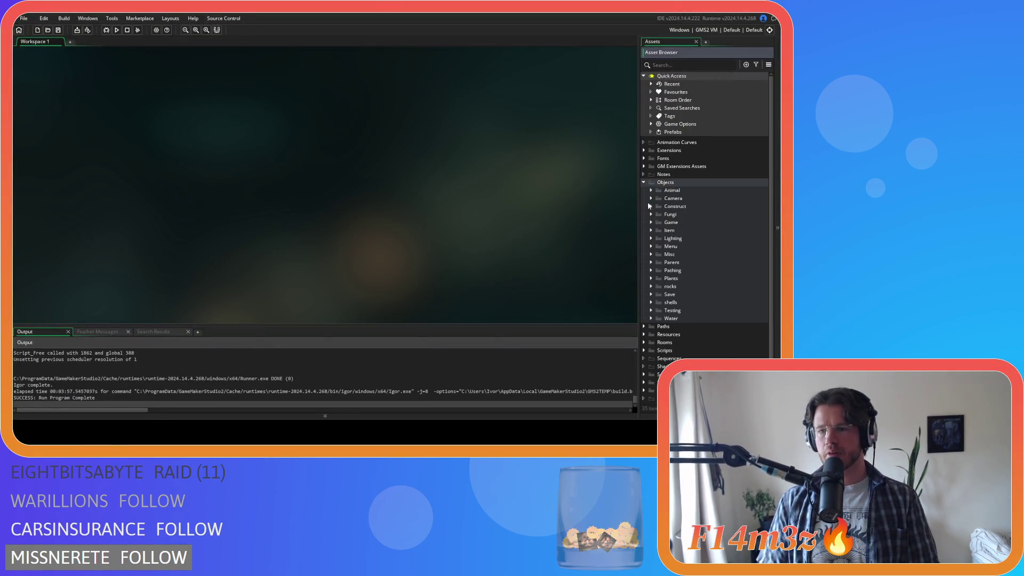
click(651, 278)
scroll(693, 267, down, 2)
double_click(695, 270)
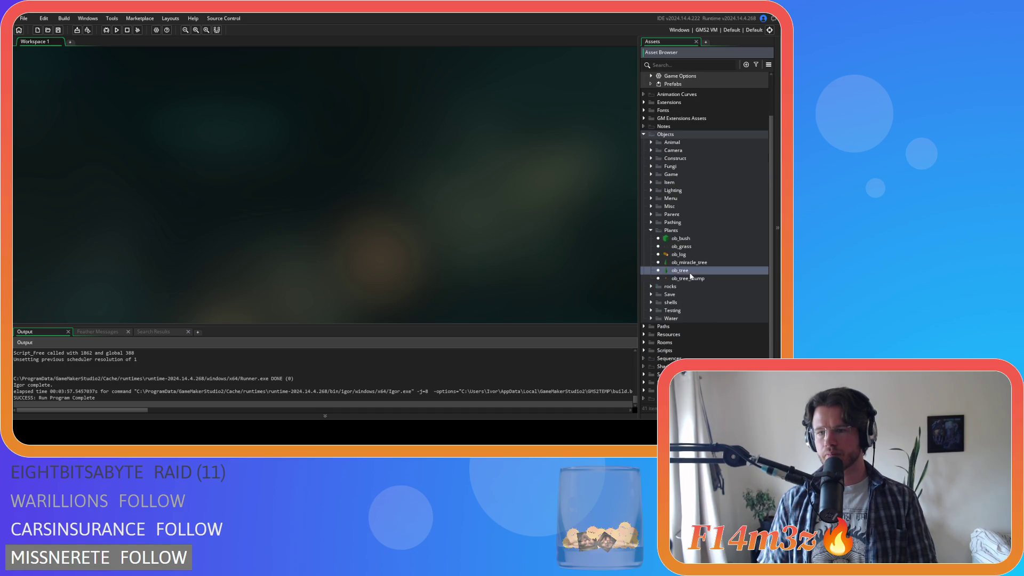
click(182, 187)
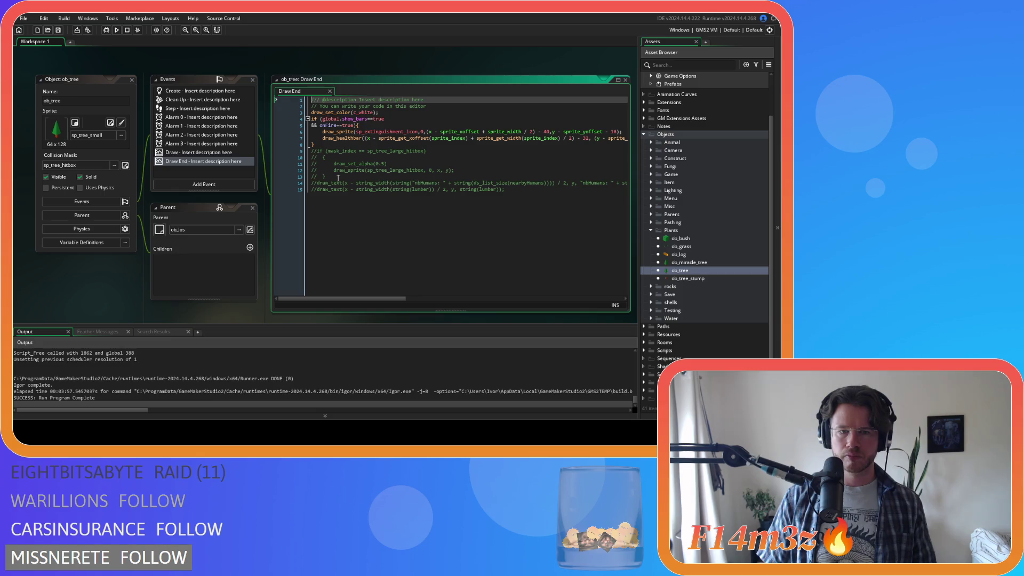
Duplicate line 15, uncomment the copy, and replace lumber with bees in it.
click(515, 208)
key(ctrl+d)
key(ctrl+shift+k)
click(396, 195)
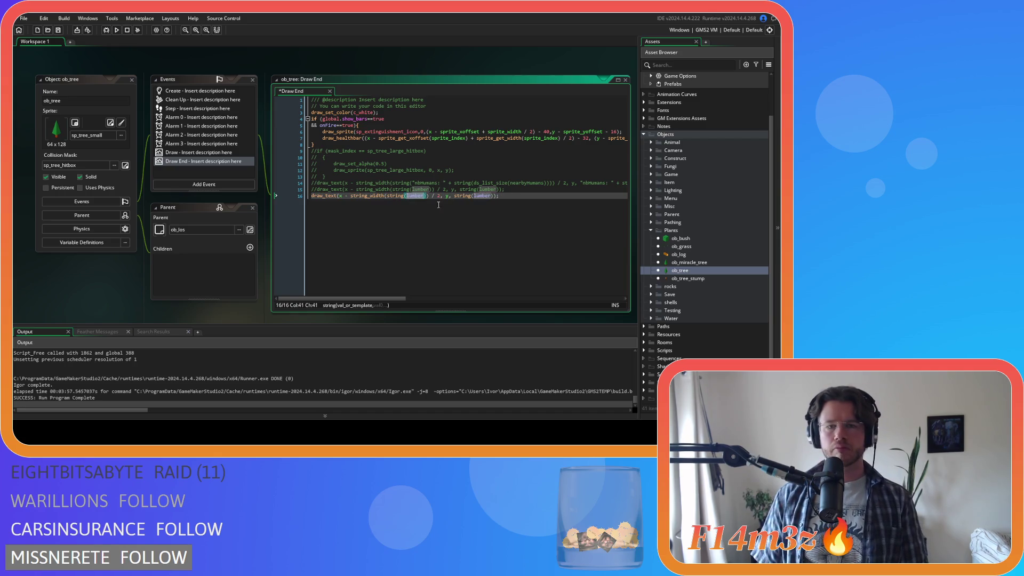
text(bees)
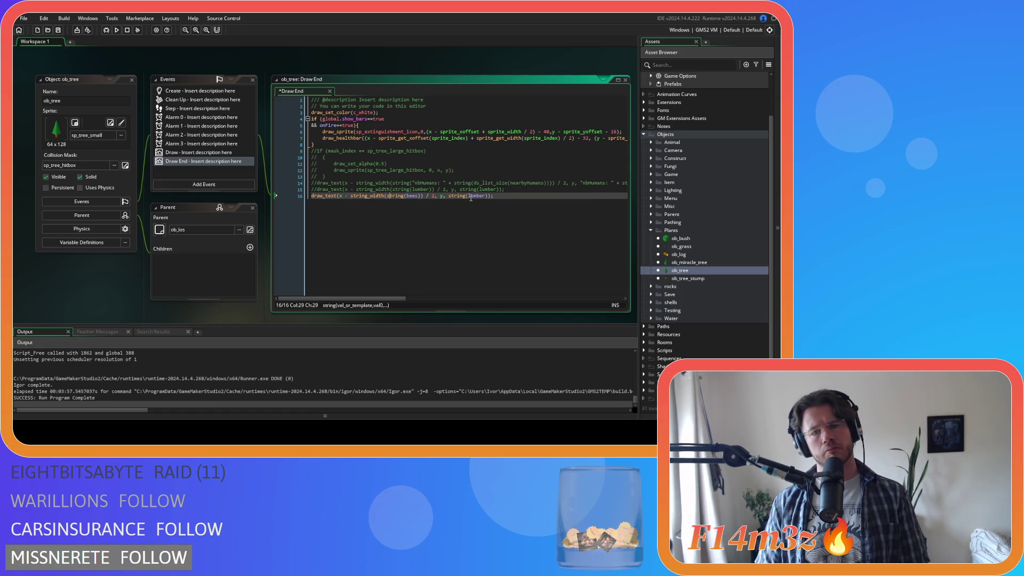
text(ees)
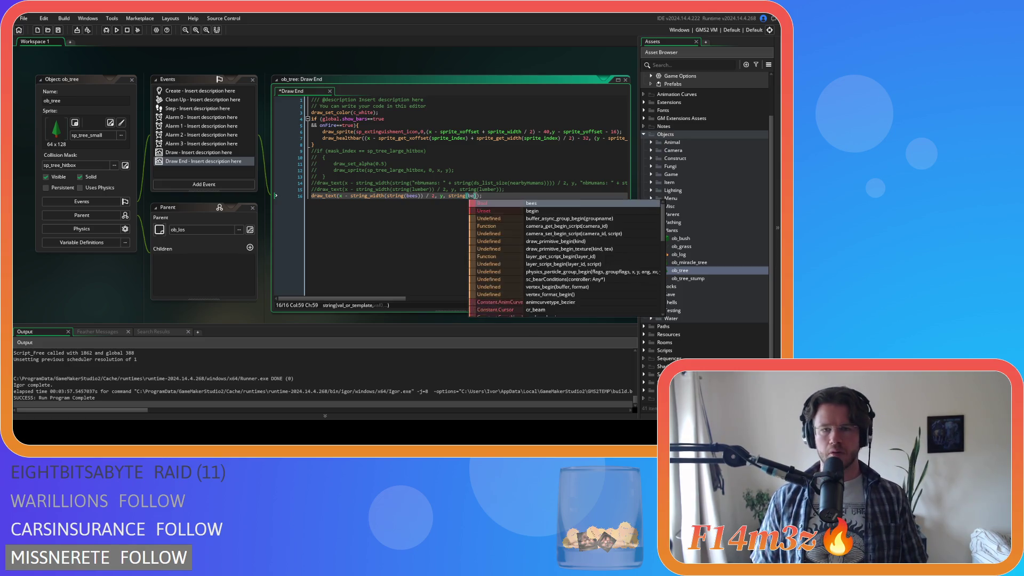
Wrap the bees draw_text line in an if (bees==true) block and build the game.
key(Home)
key(Return)
key(Up)
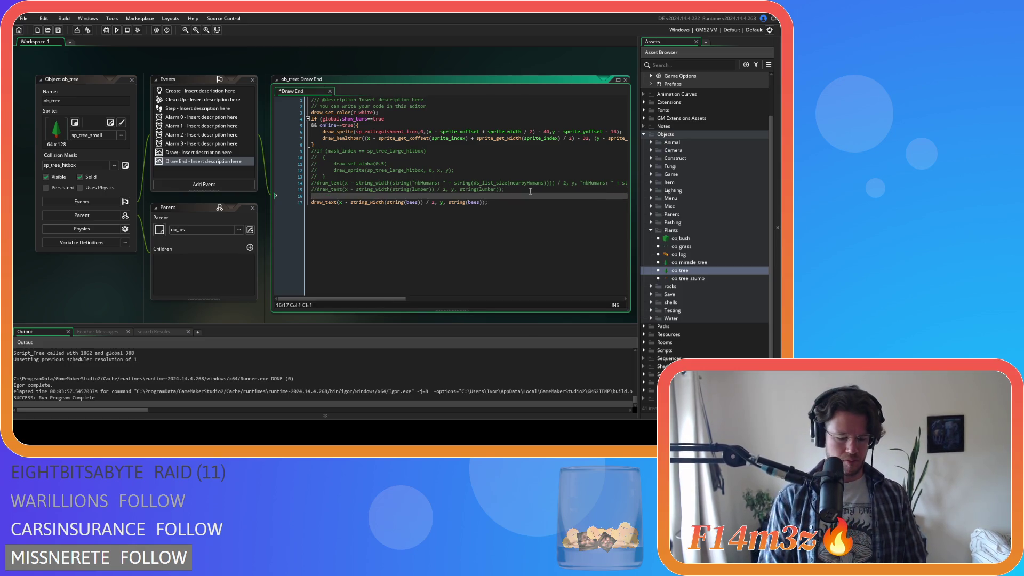
text(bees==true){)
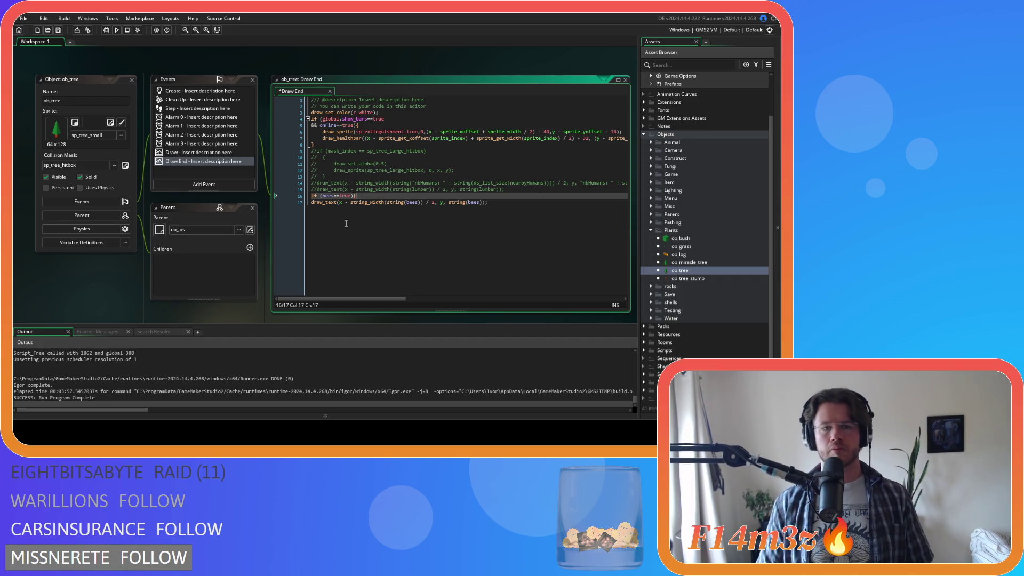
click(315, 205)
click(518, 203)
key(Return)
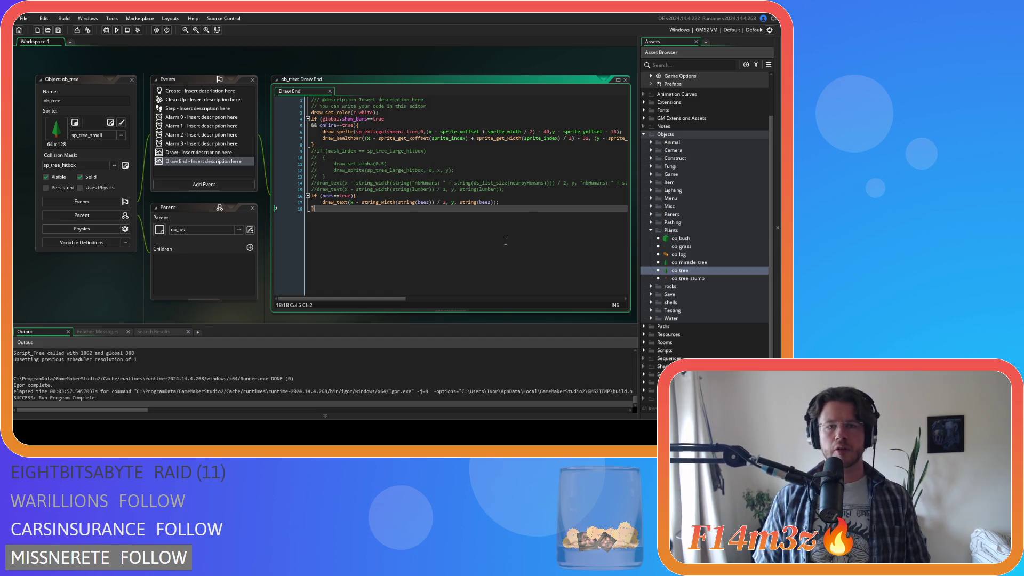
key(F5)
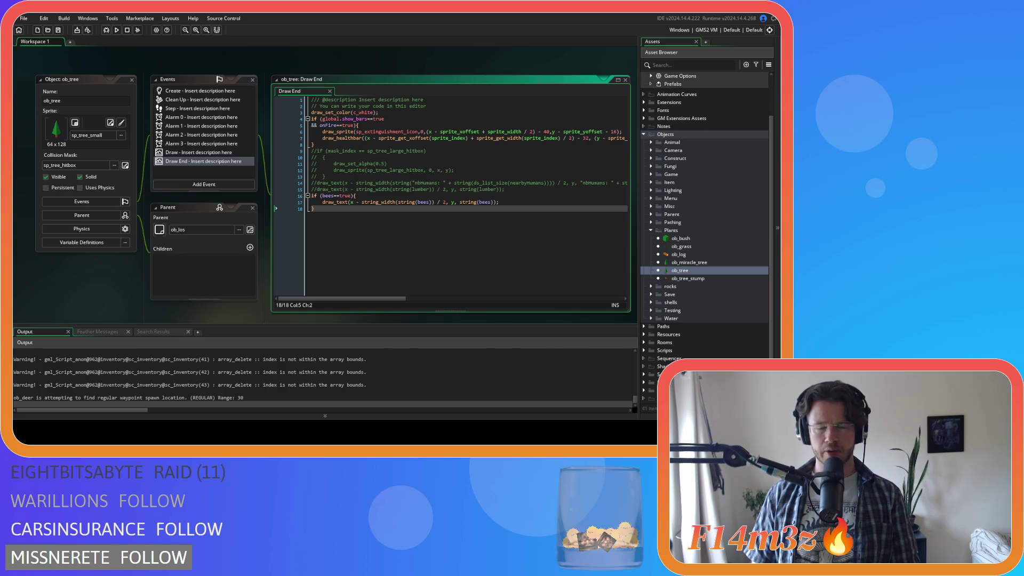
Switch to the launched Entheogen game window once the build finishes.
key(alt+Tab)
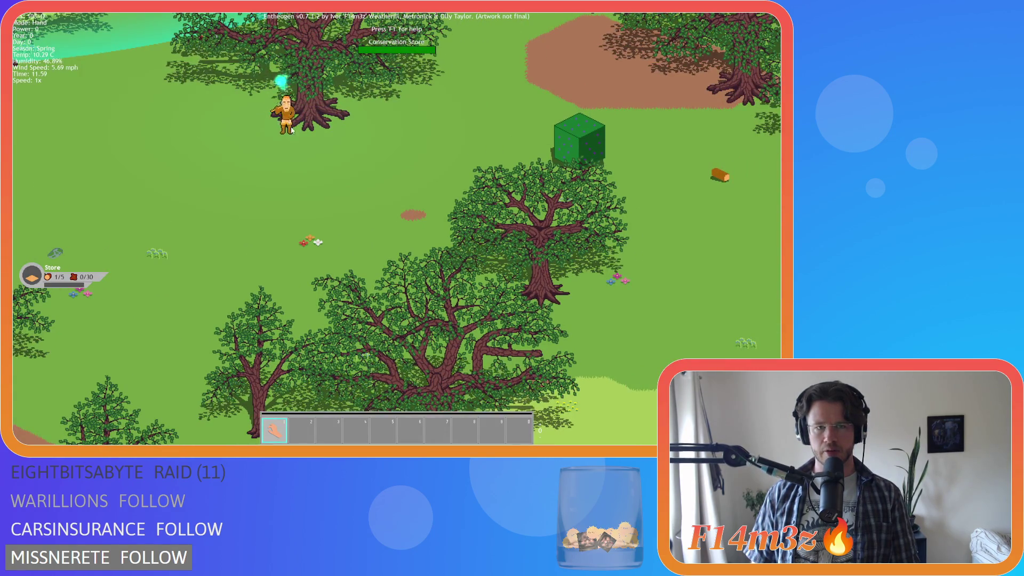
Walk down and right through the forest, zooming in and out to inspect the trees.
scroll(288, 124, down, 2)
scroll(288, 124, up, 2)
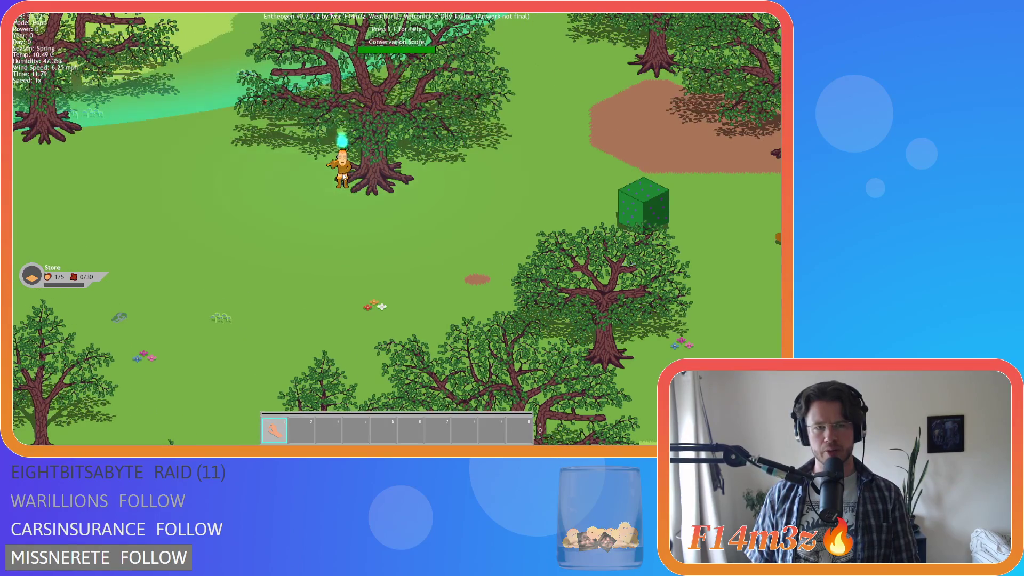
key(s)
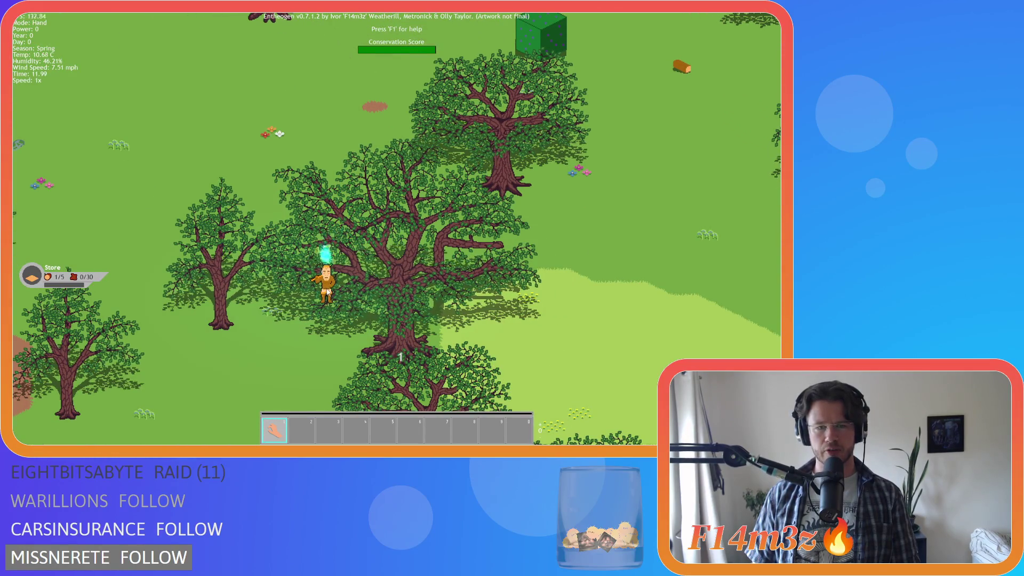
scroll(329, 291, down, 3)
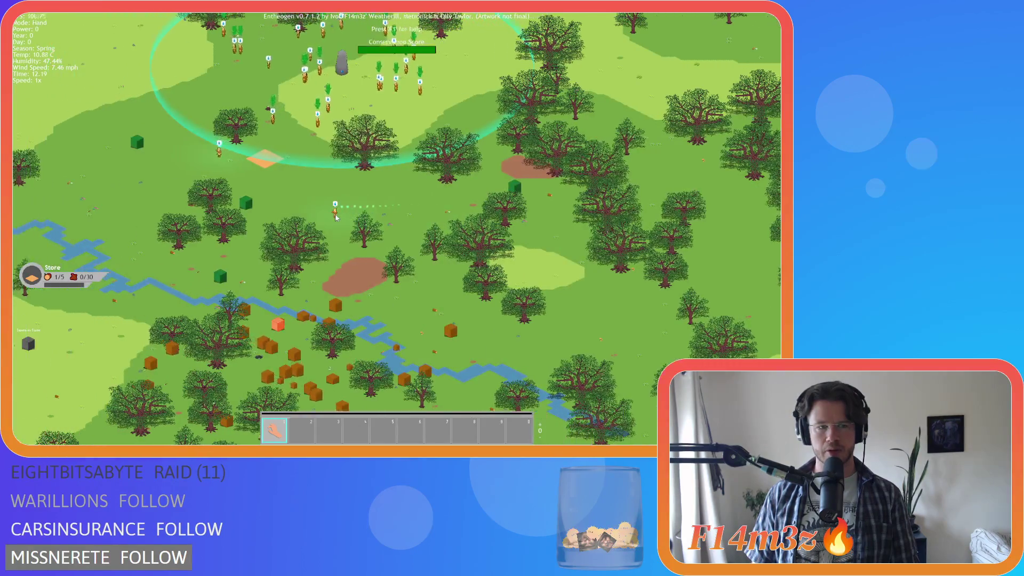
key(d)
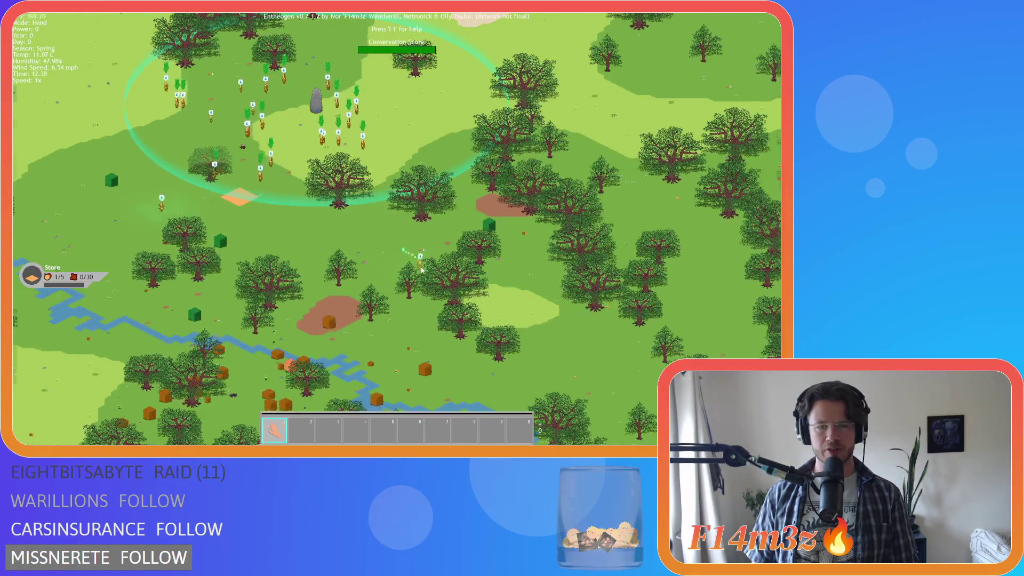
scroll(421, 269, up, 5)
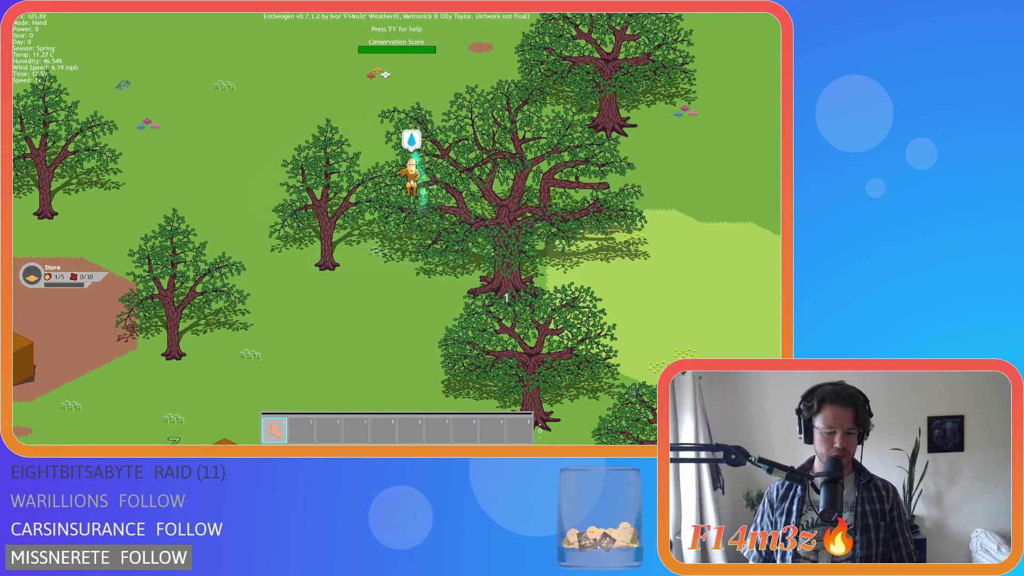
Quickload the saved game with F9, look across the map, and bring up the quit prompt.
key(F9)
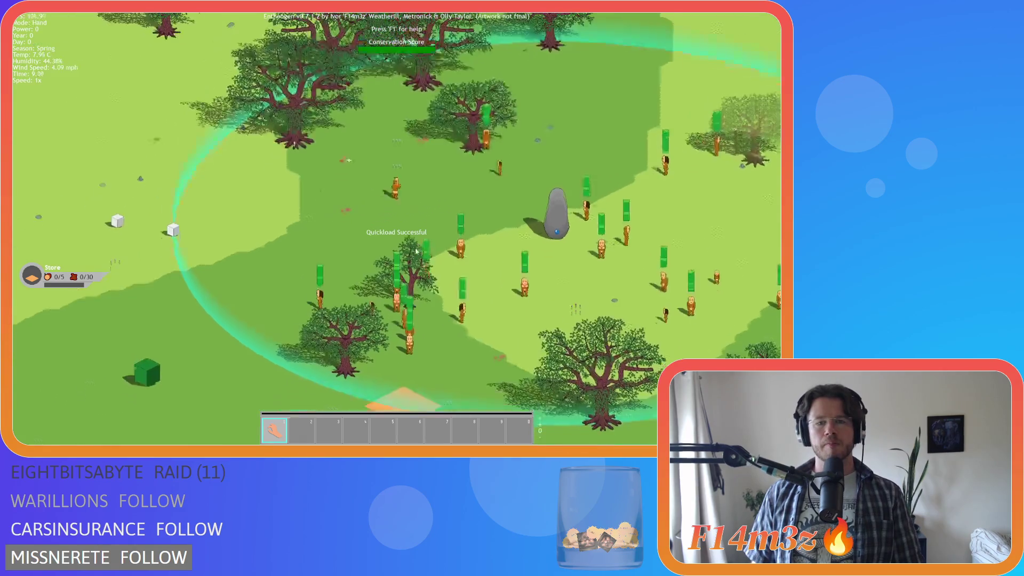
key(s)
key(d)
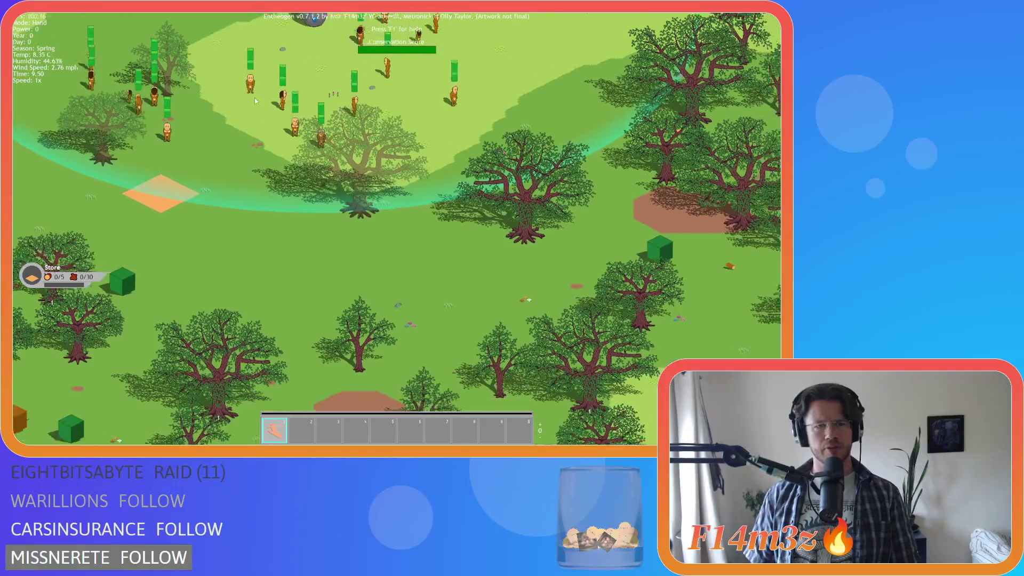
scroll(347, 203, up, 3)
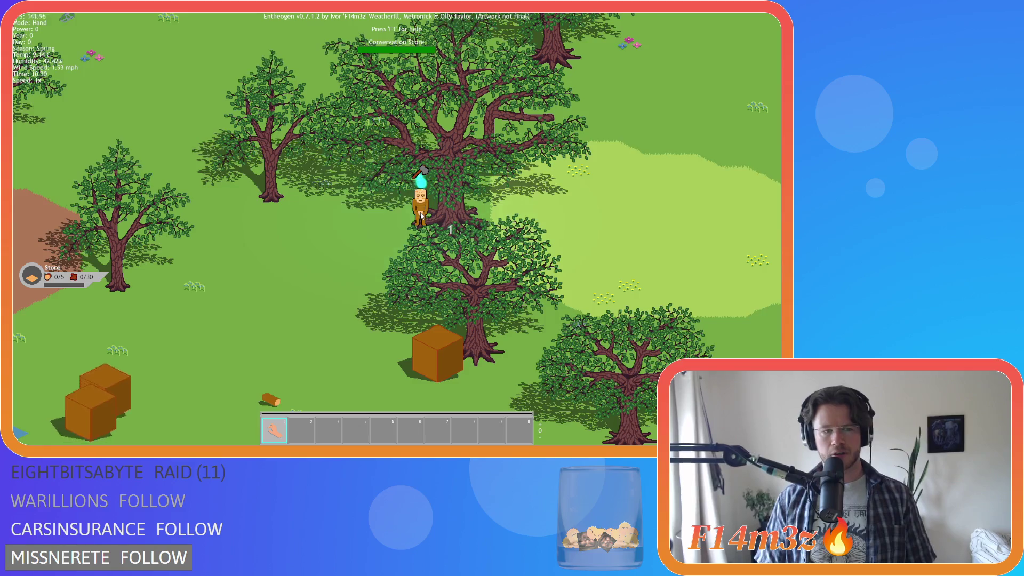
scroll(344, 158, down, 5)
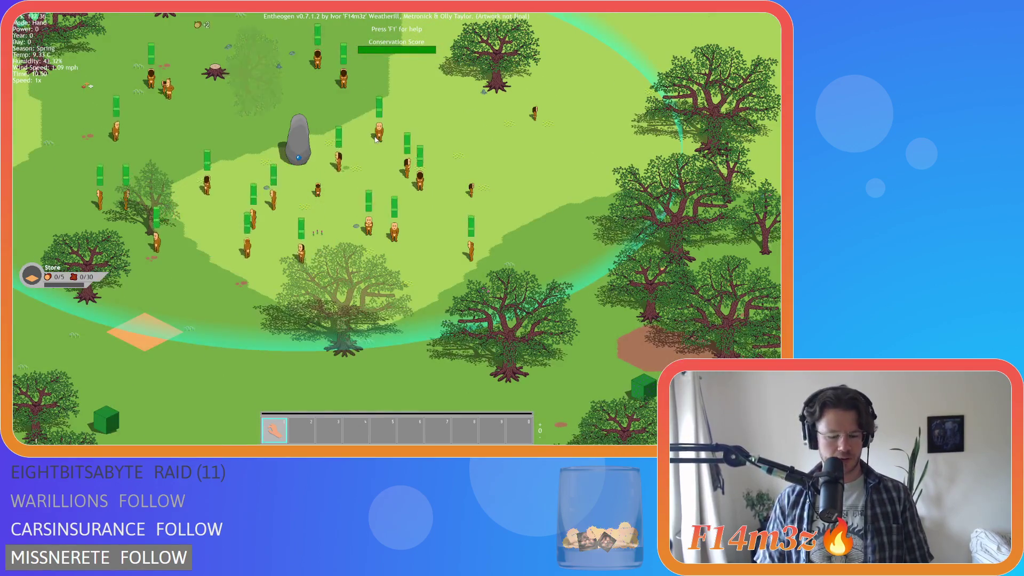
key(Escape)
Confirm quitting to the title, then start a New Game on the Temperate Forest level.
key(y)
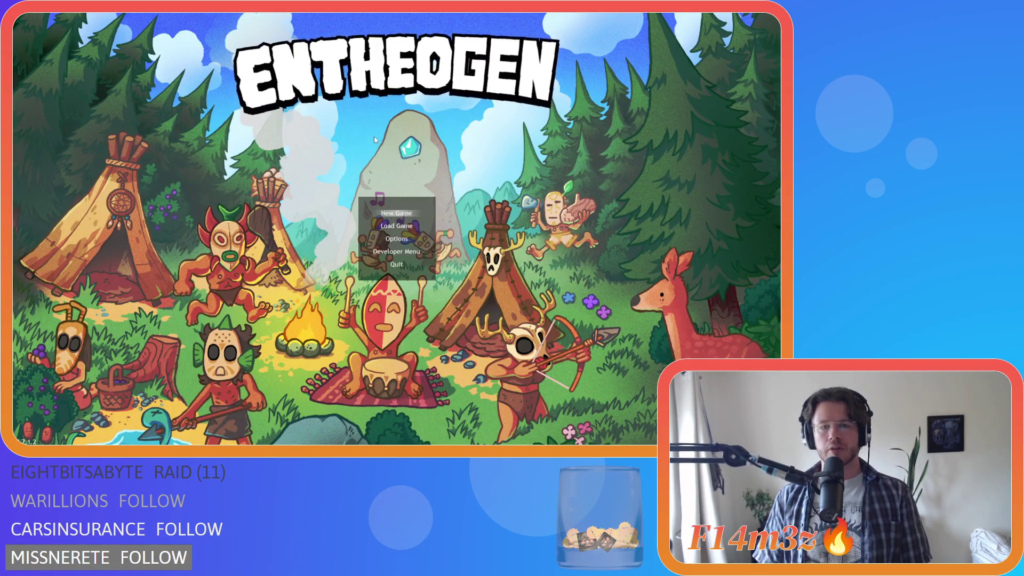
key(Return)
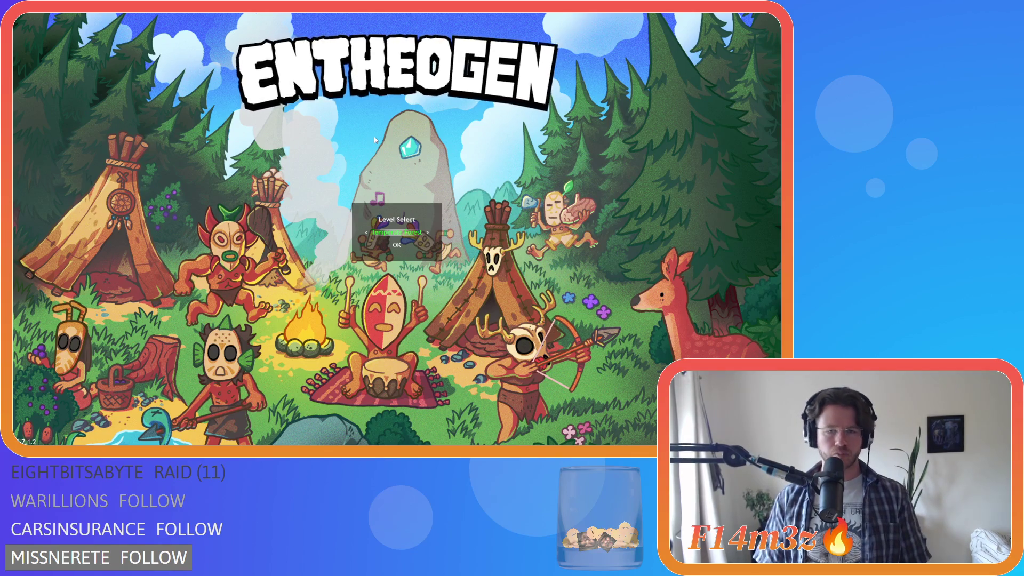
key(Return)
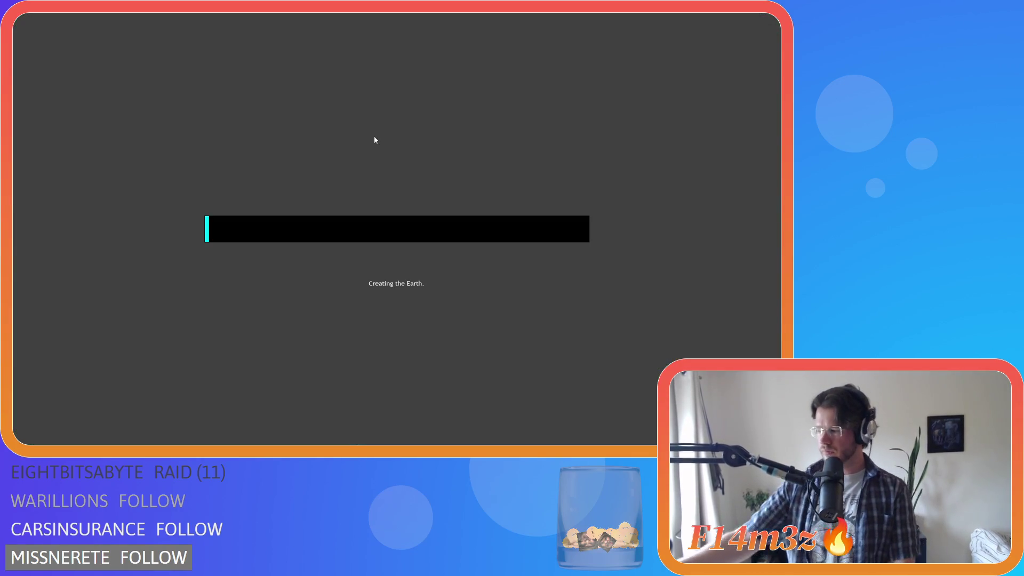
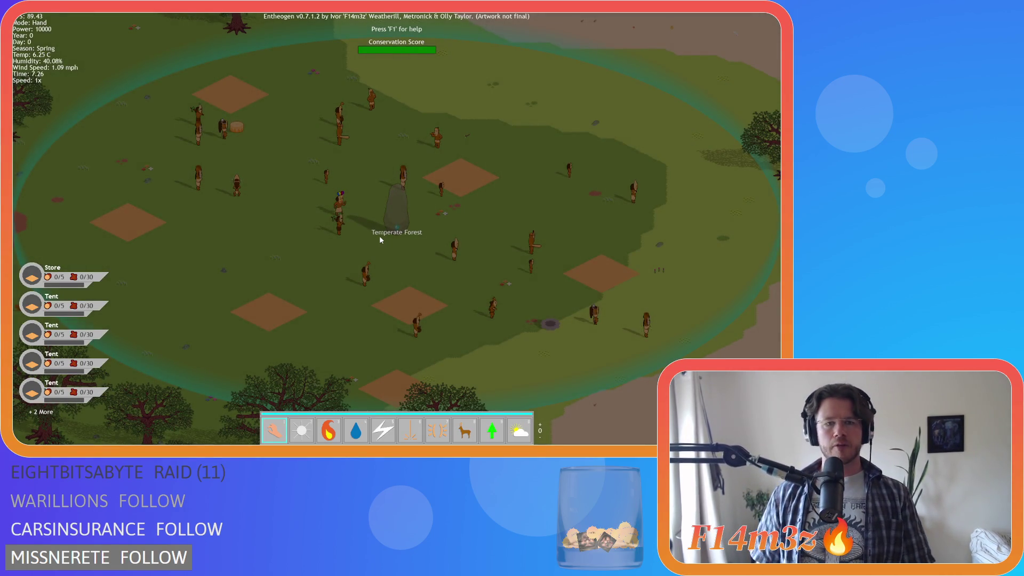
Quicksave the game and pan the map up toward the burning tree.
key(F5)
key(w)
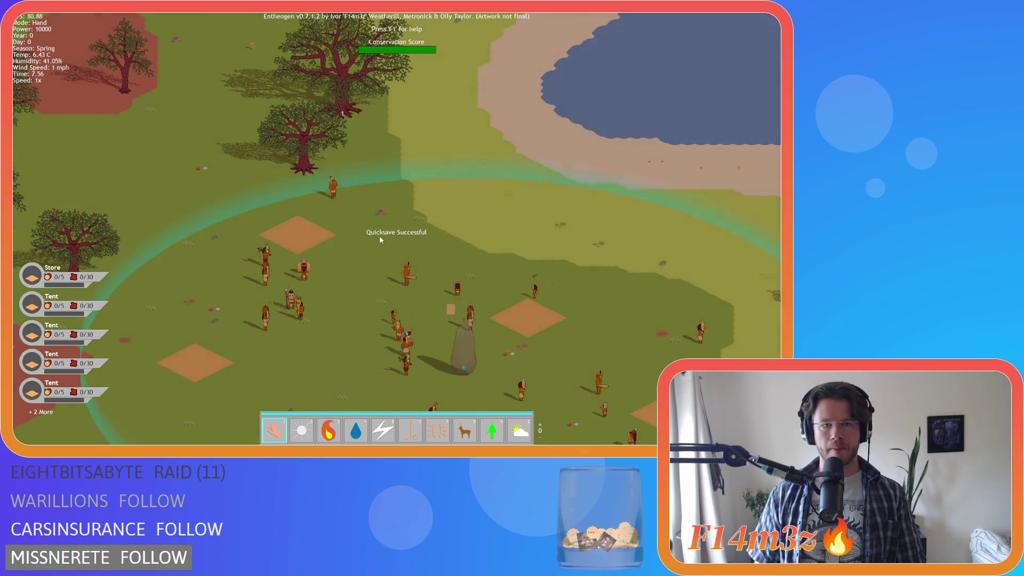
key(w)
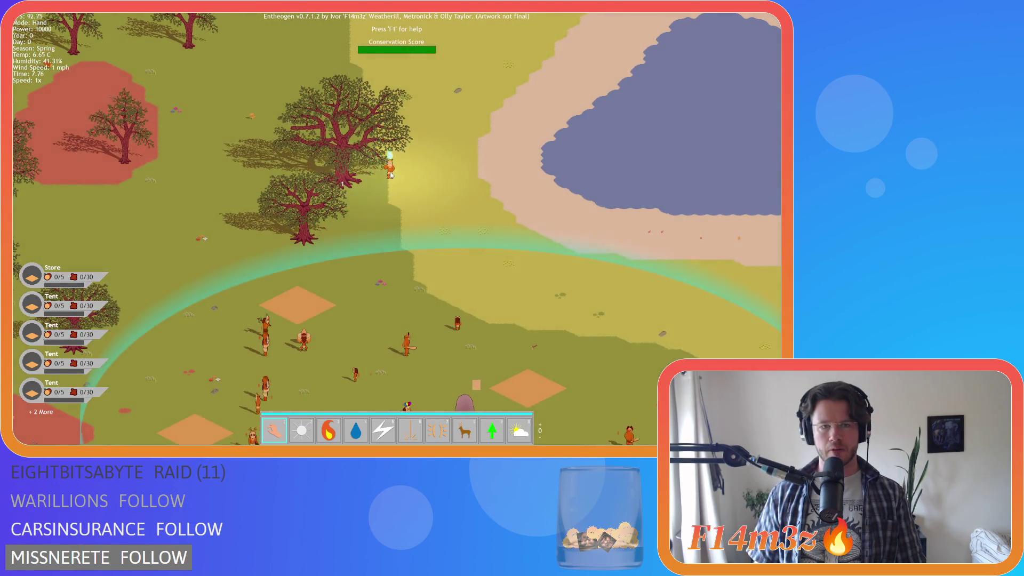
scroll(391, 175, up, 3)
Douse the fire on the large tree with the water power, then return to Hand.
key(4)
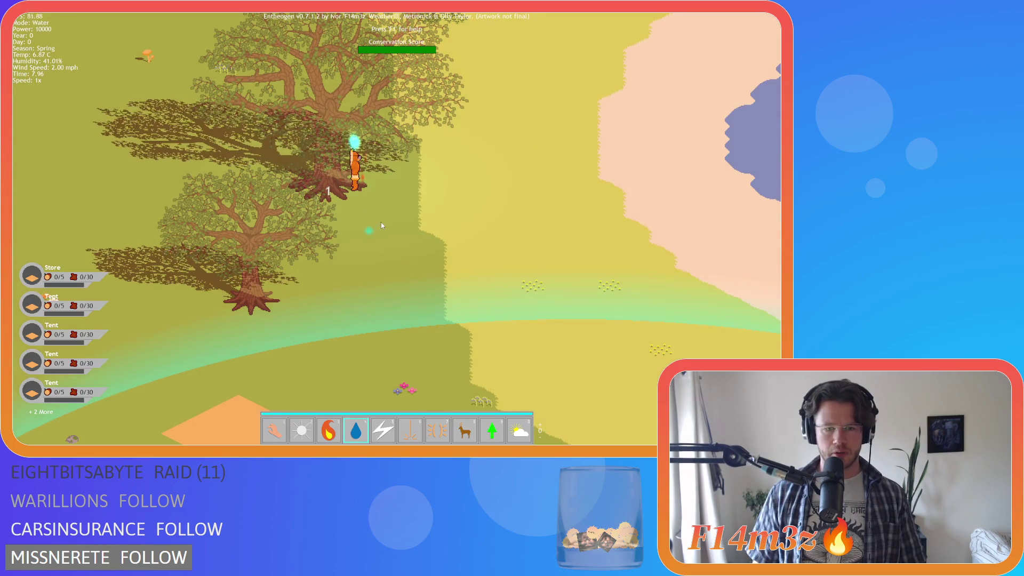
key(1)
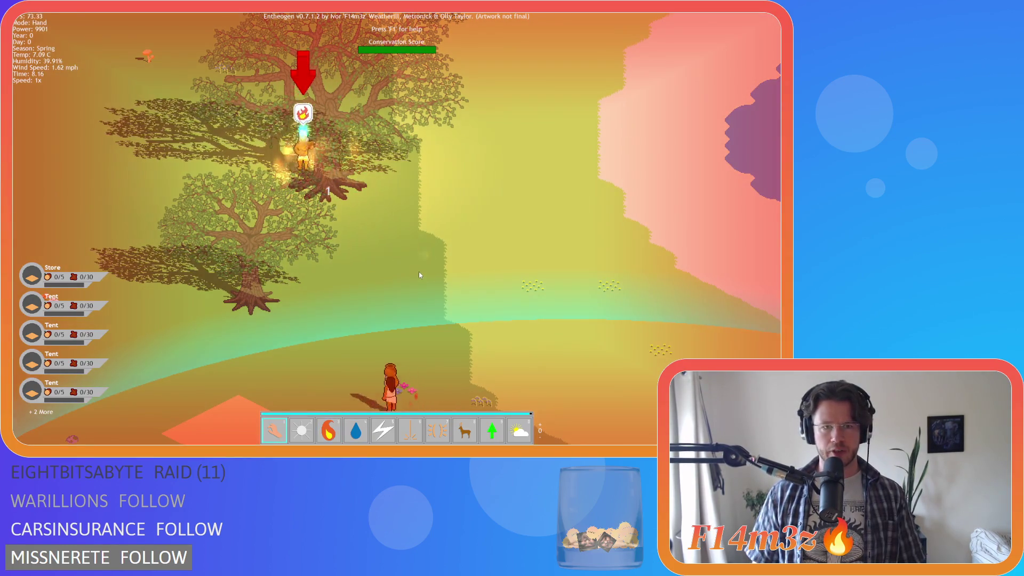
key(w)
key(a)
key(4)
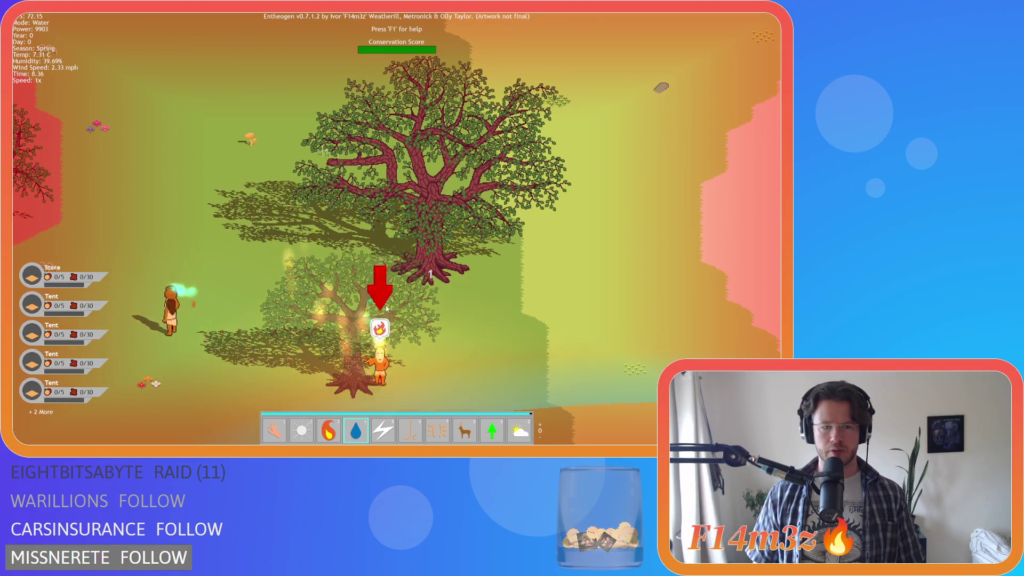
scroll(382, 304, down, 2)
click(528, 299)
key(1)
Pan the map back down to reveal the villagers.
drag(496, 267, 427, 299)
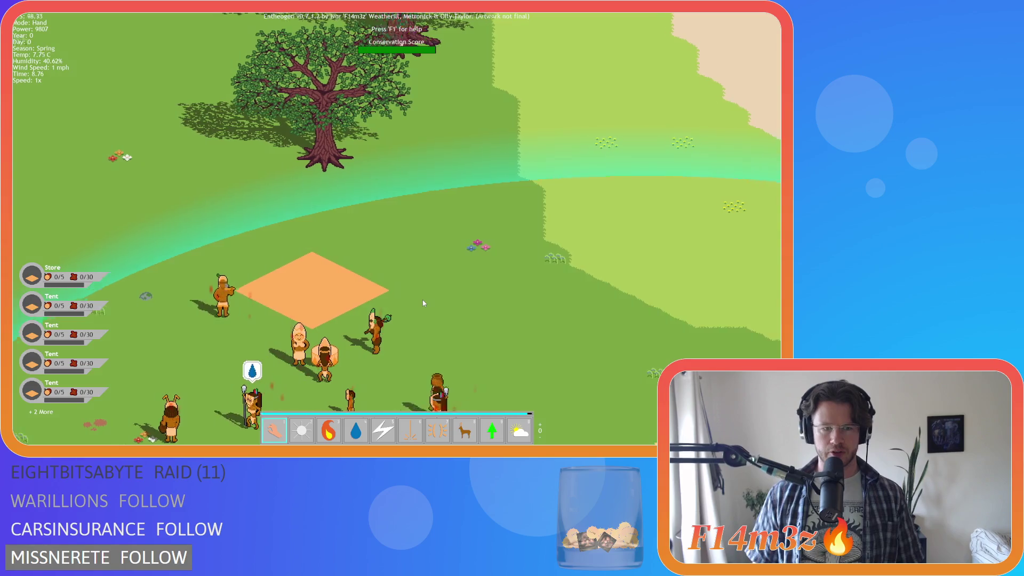
key(w)
key(a)
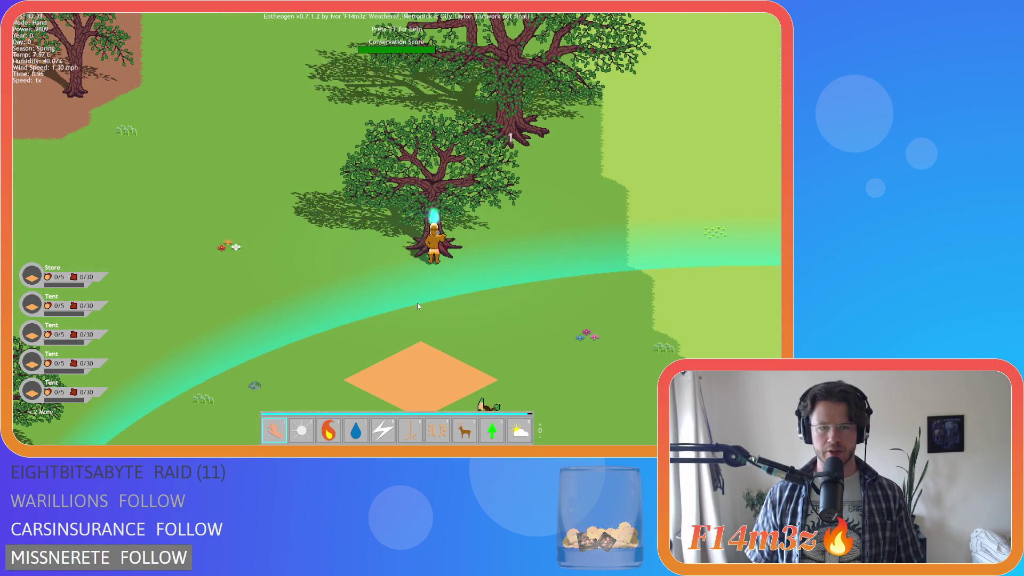
key(s)
key(d)
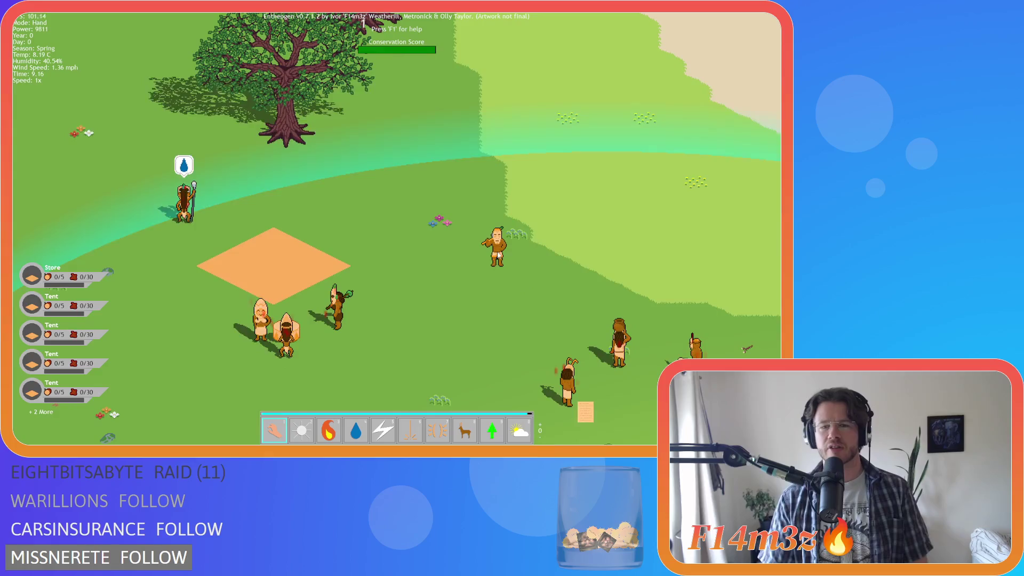
scroll(495, 268, down, 5)
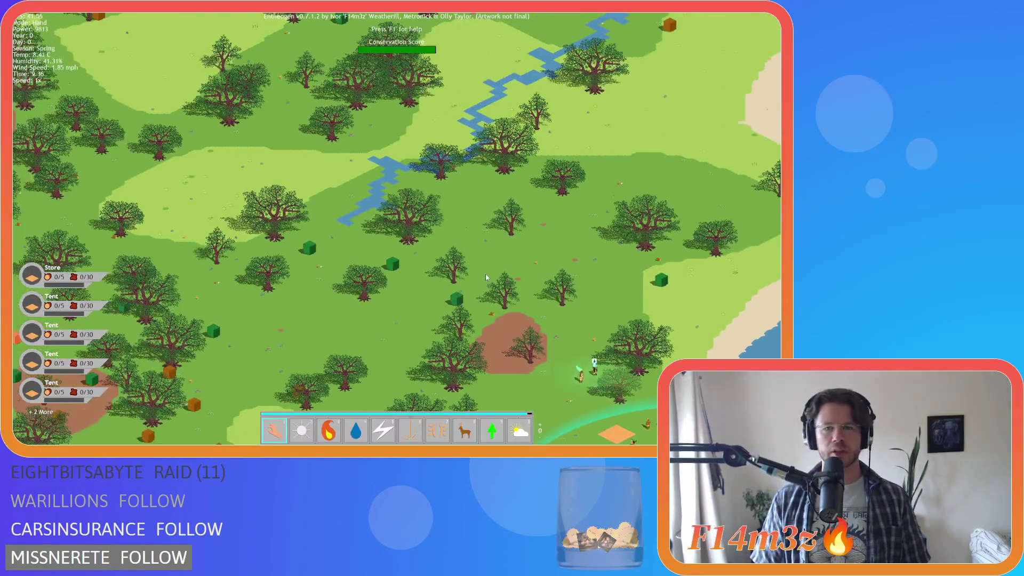
key(s)
key(d)
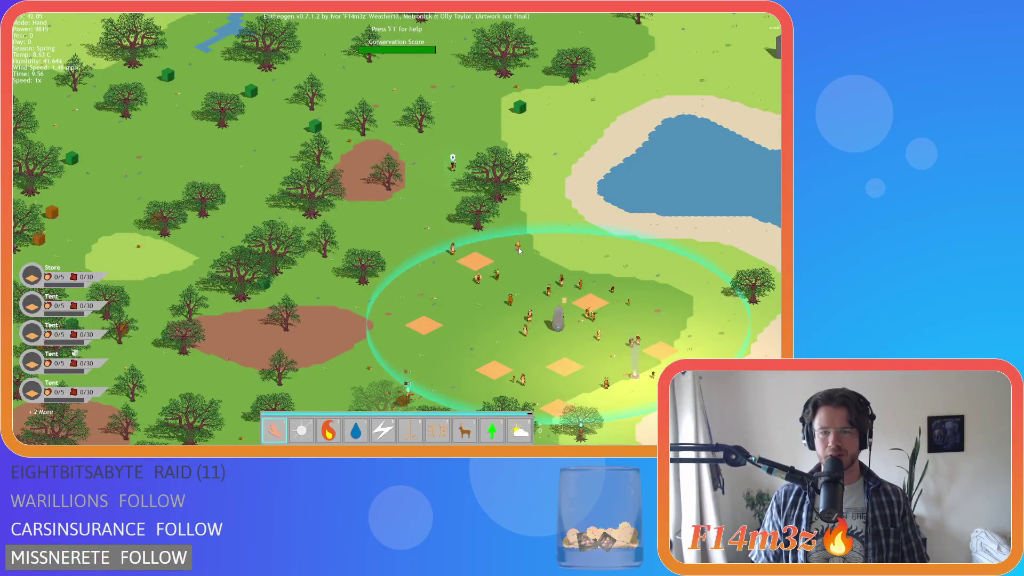
key(s)
key(d)
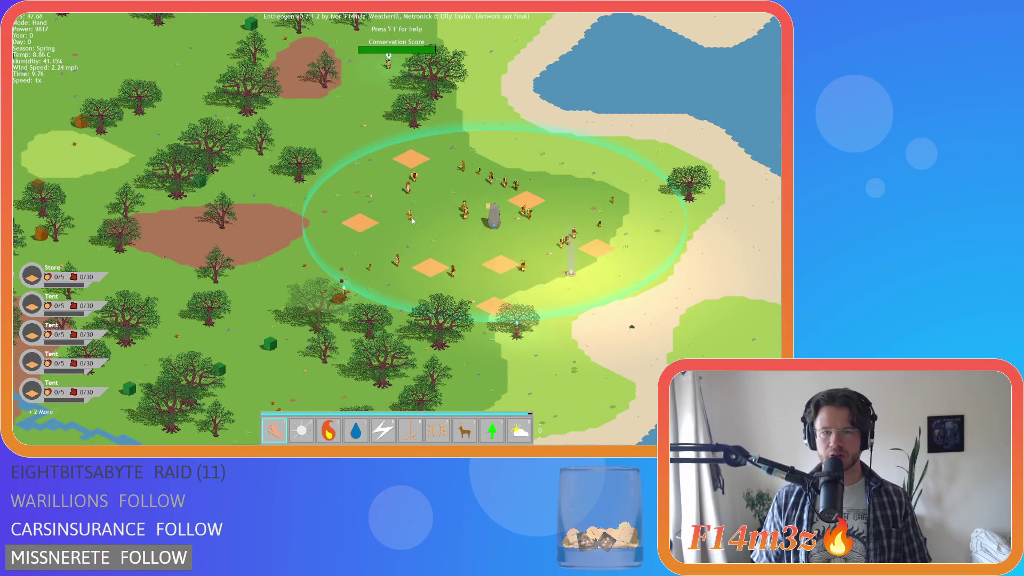
key(w)
key(a)
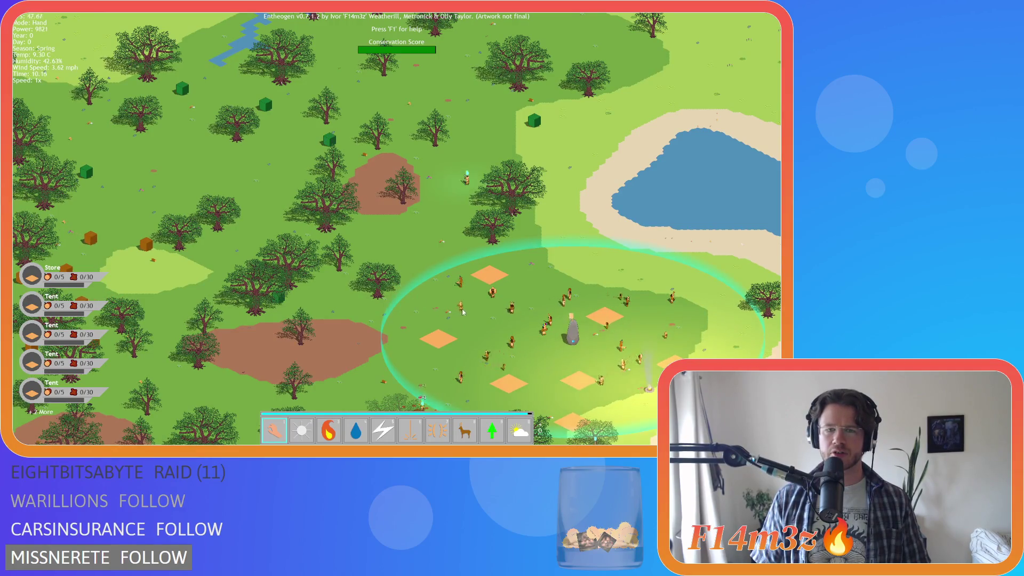
key(s)
key(d)
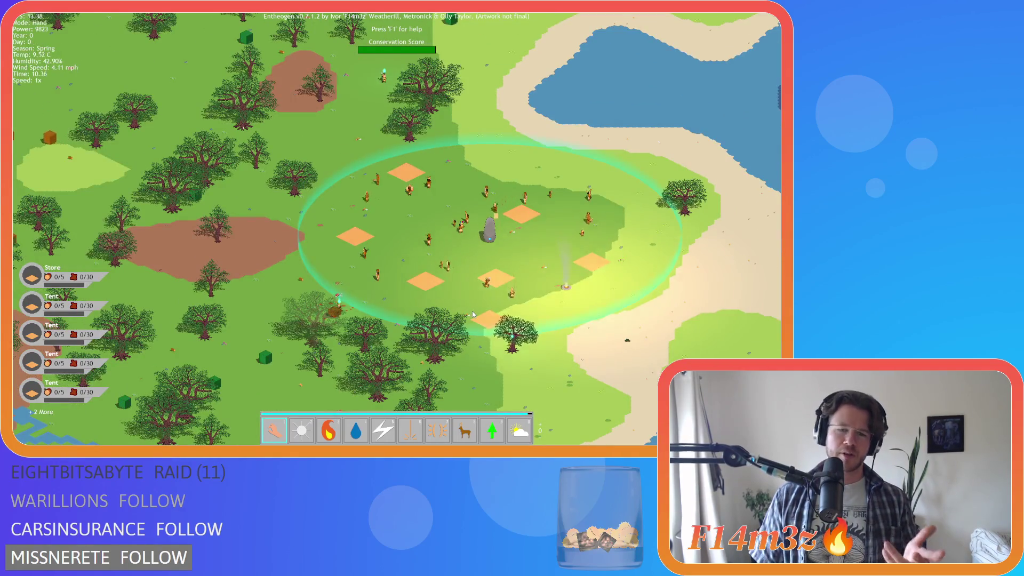
key(w)
key(a)
key(a)
key(s)
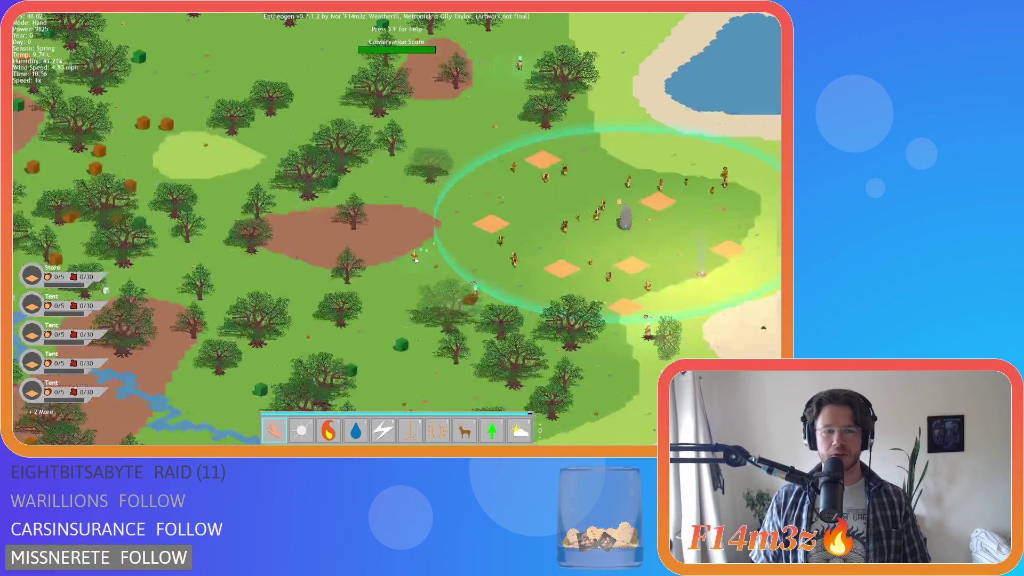
key(s)
scroll(468, 248, up, 4)
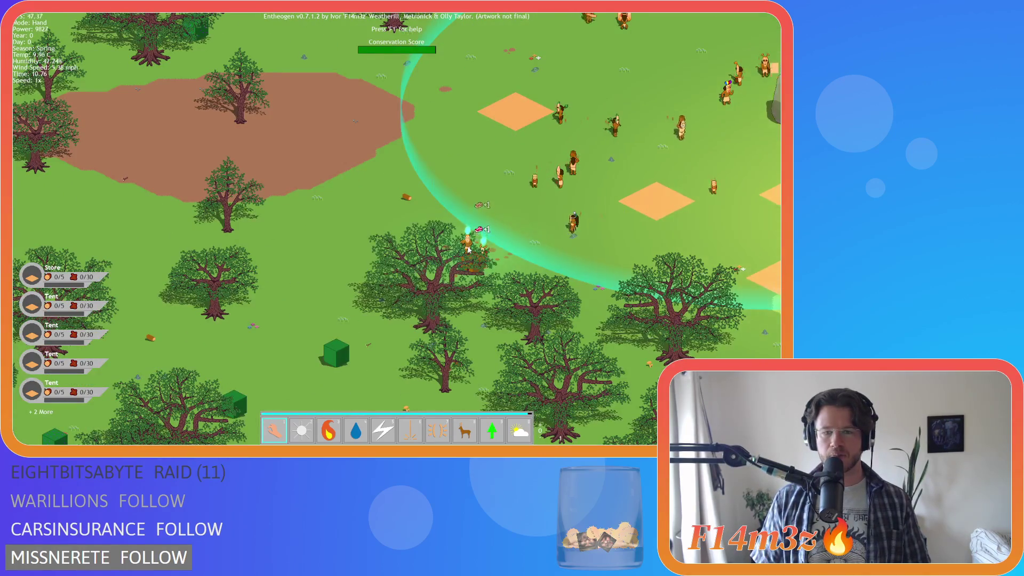
scroll(467, 249, down, 4)
scroll(467, 249, up, 4)
key(s)
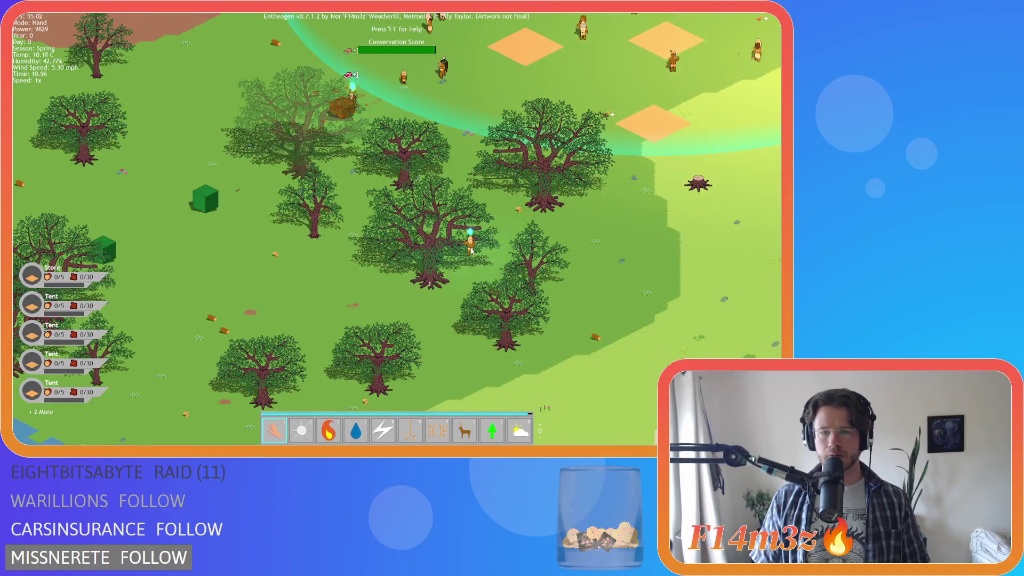
key(w)
key(d)
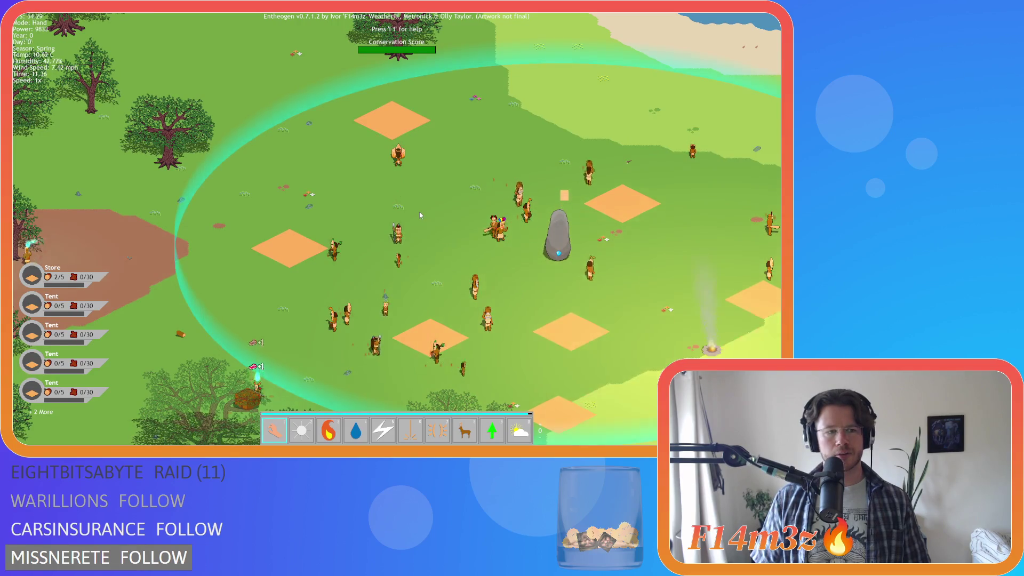
key(a)
key(s)
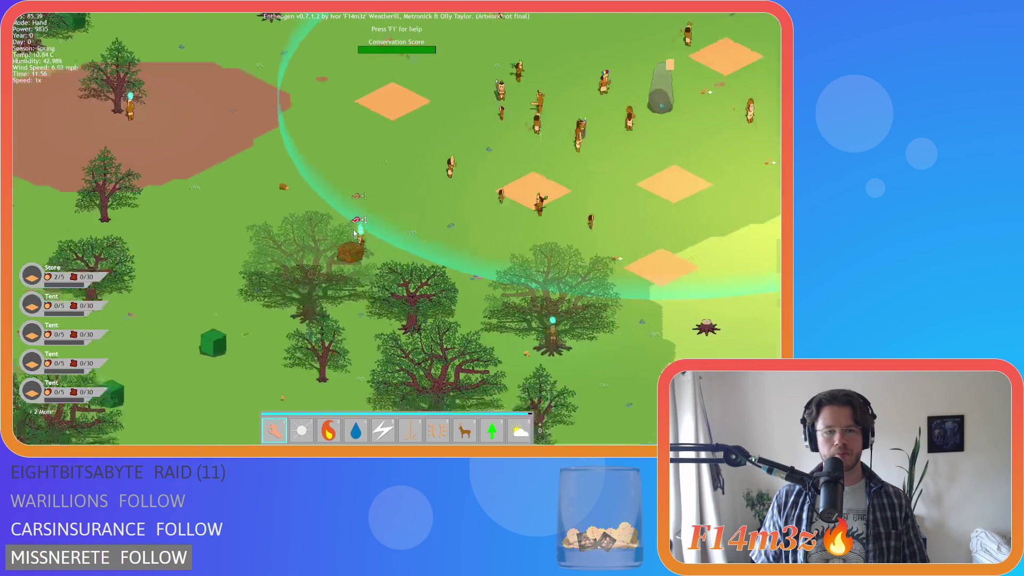
scroll(353, 230, down, 5)
key(d)
key(w)
key(w)
key(w)
key(a)
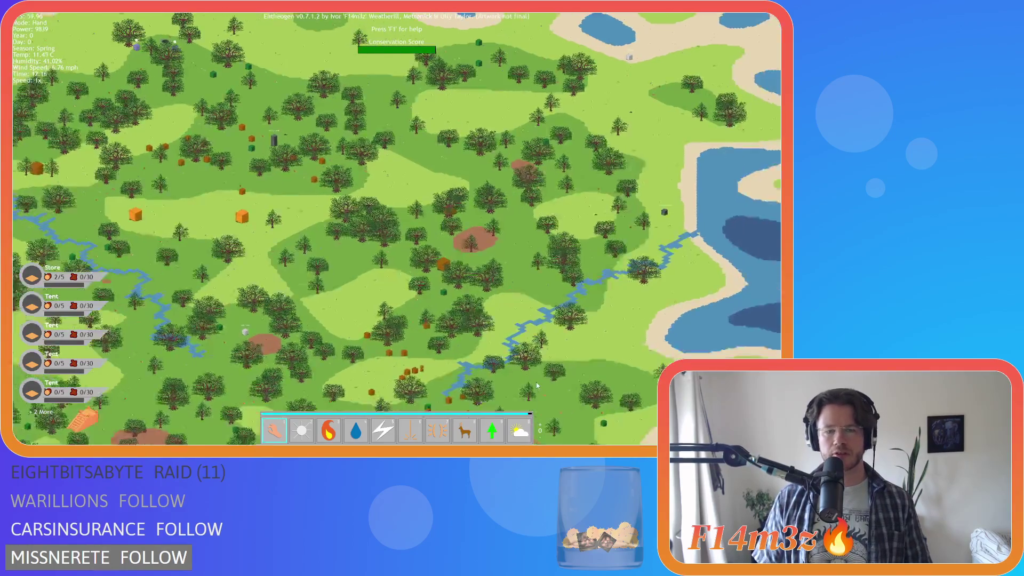
Zoom the map in and out over the village.
scroll(536, 381, down, 3)
scroll(436, 291, up, 5)
scroll(436, 291, down, 4)
scroll(431, 258, up, 3)
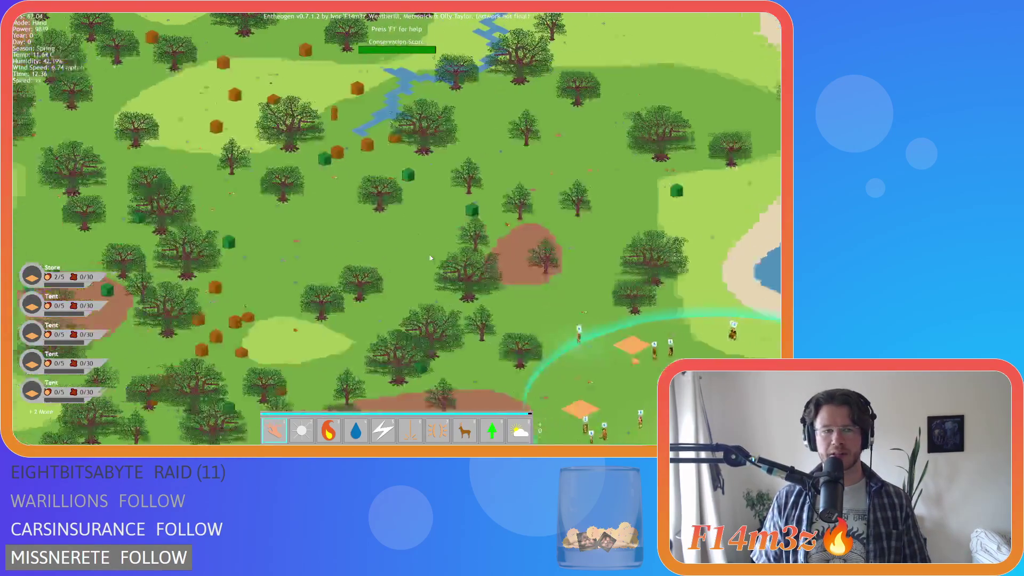
scroll(430, 258, down, 3)
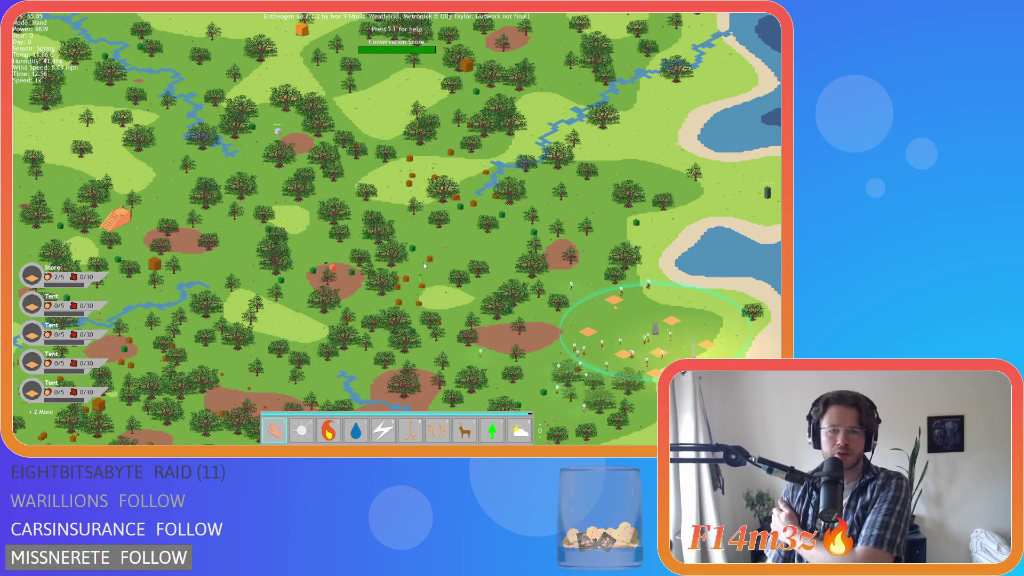
scroll(418, 265, down, 3)
scroll(417, 265, up, 3)
scroll(417, 264, down, 3)
scroll(418, 264, up, 3)
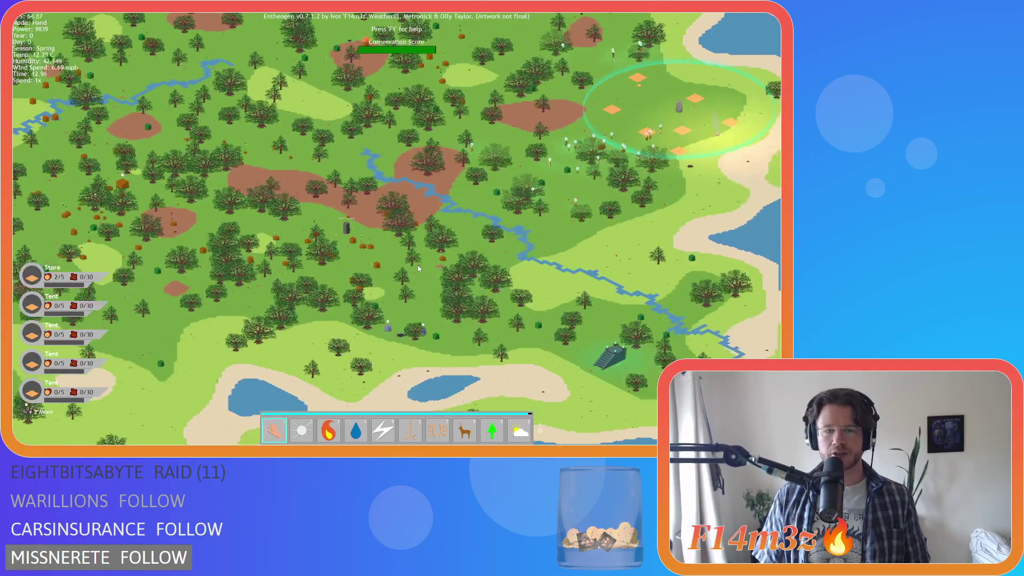
scroll(417, 265, up, 5)
Quit the game with Escape and Y, and close the debugger to return to ob_tree.
key(Escape)
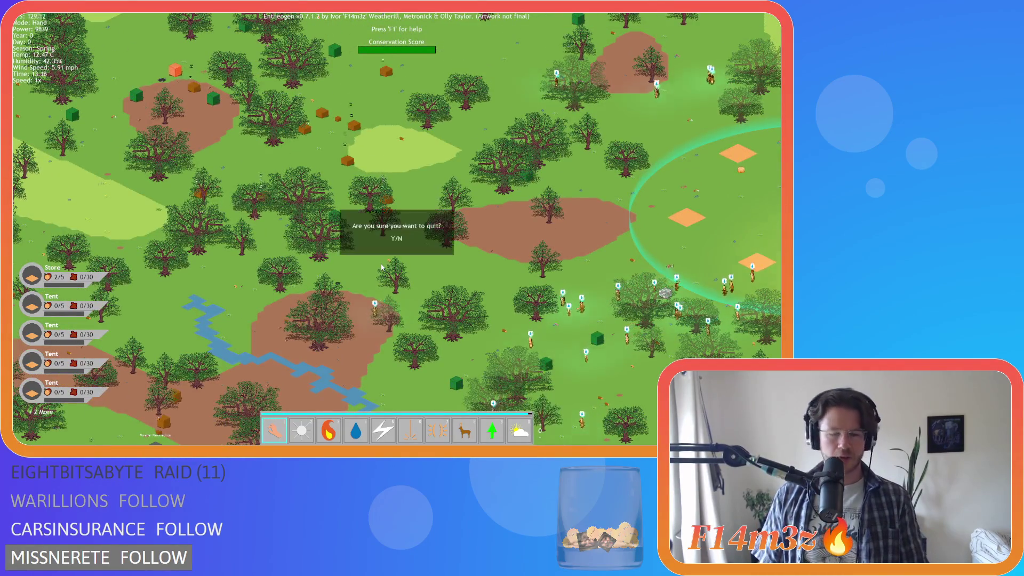
key(y)
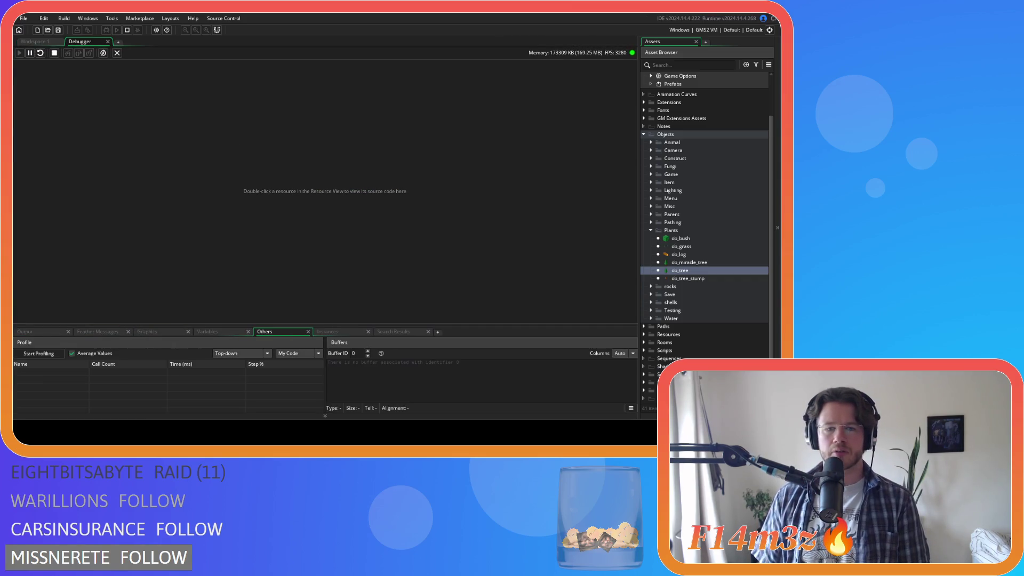
click(107, 42)
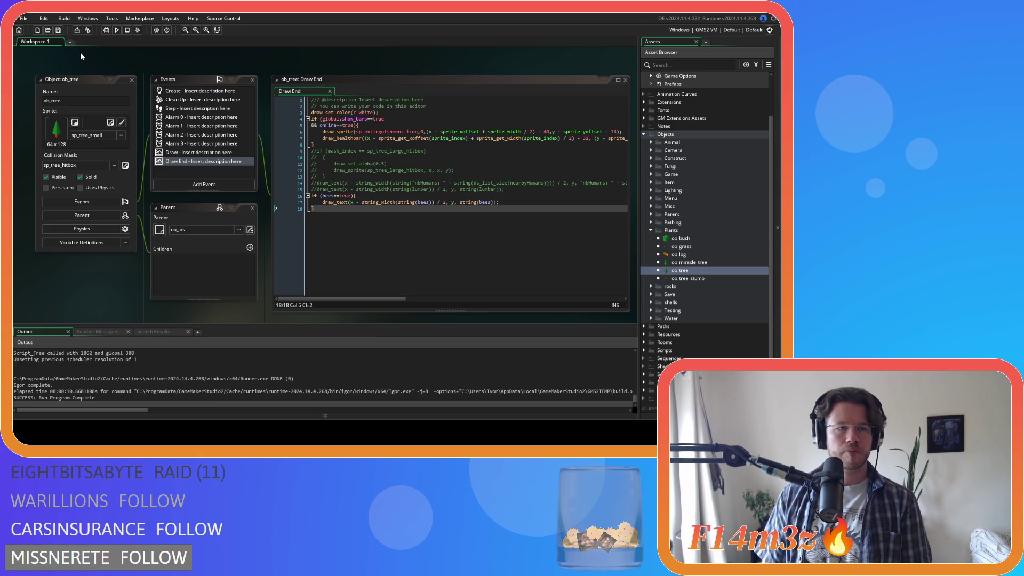
Delete lines 16–18 of the ob_tree Draw End code.
mouse_move(524, 230)
mouse_down()
mouse_move(373, 256)
mouse_move(293, 197)
mouse_up()
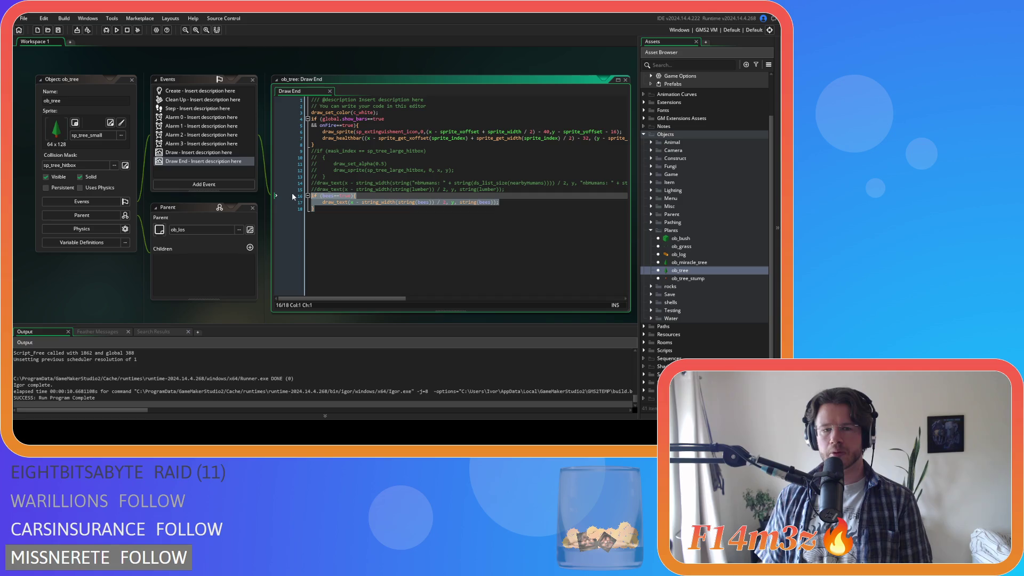
click(623, 271)
scroll(669, 273, down, 1)
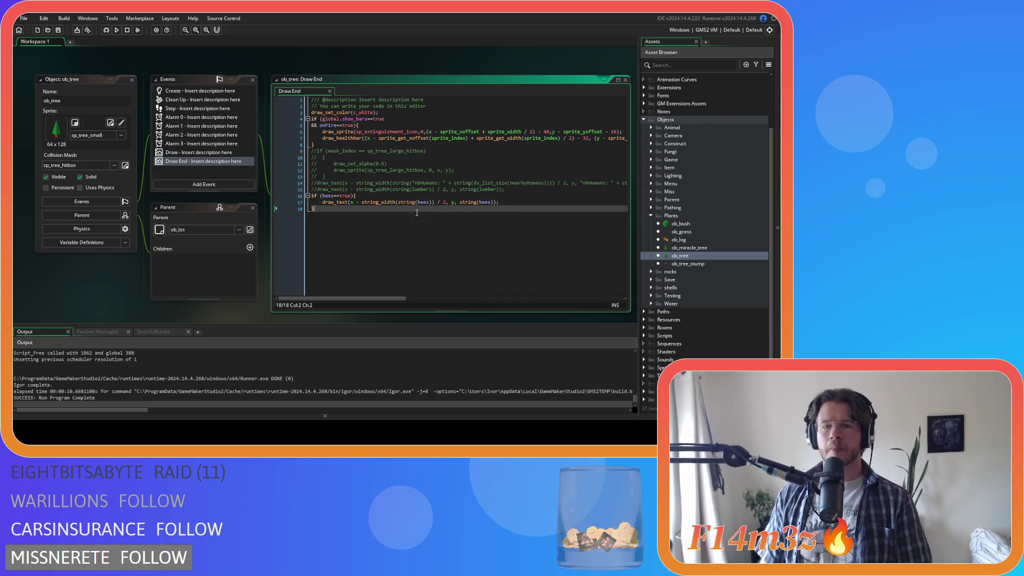
Replace both string(bees) arguments with "Bees!" in the label drawing code.
drag(399, 202, 425, 207)
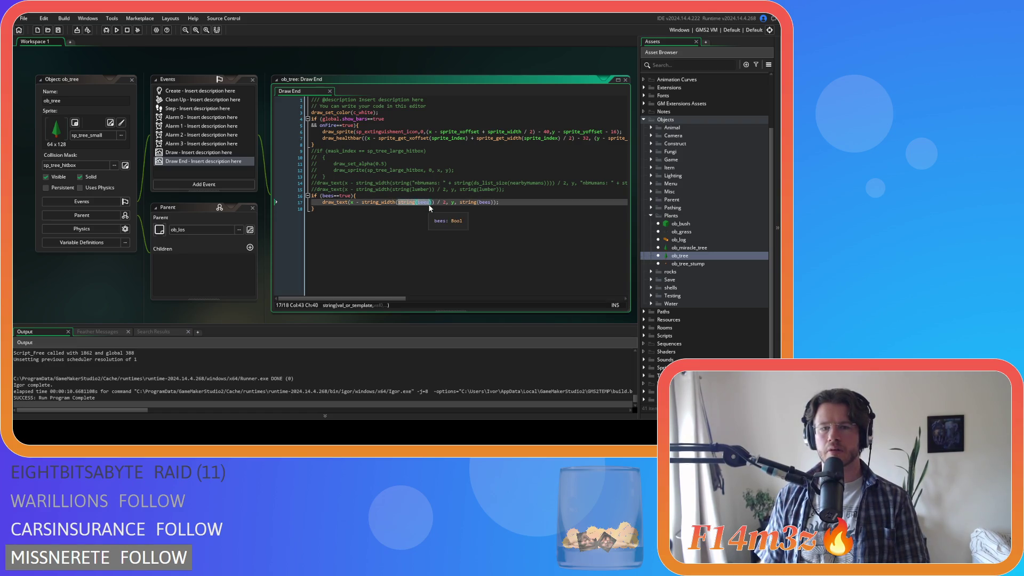
key(shift+Right)
key(BackSpace)
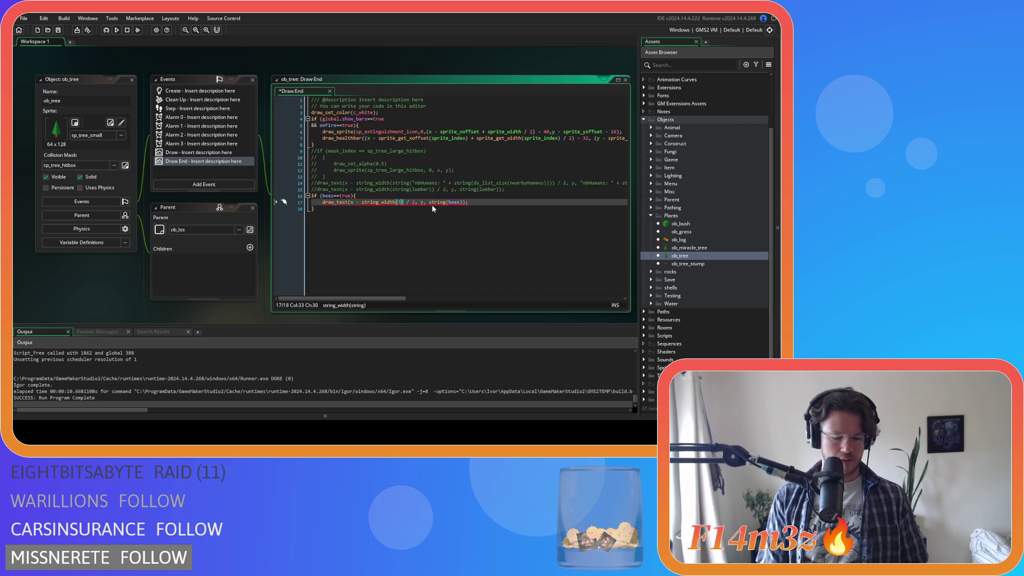
key(BackSpace)
text("B)
text(ees!)
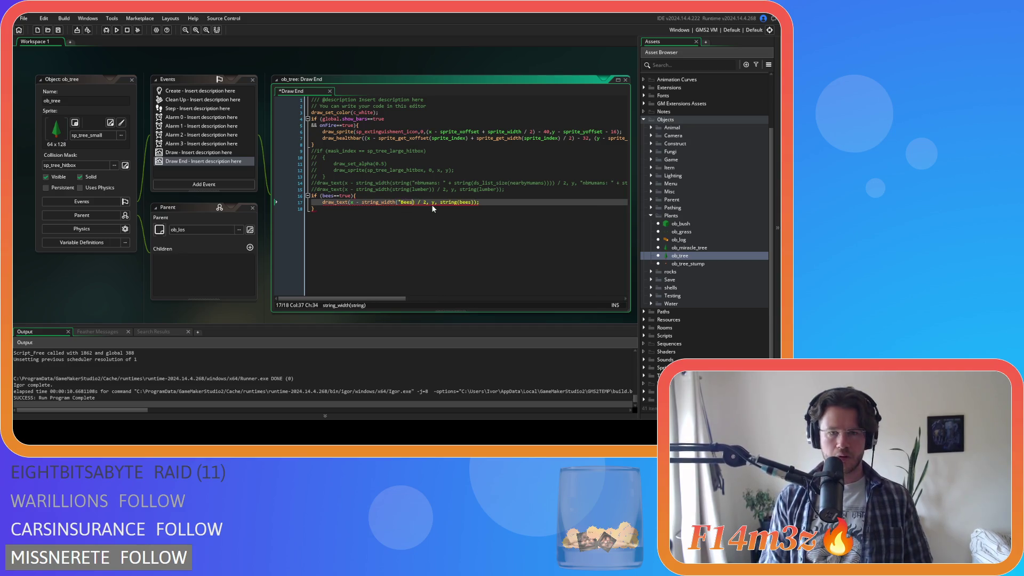
text(")
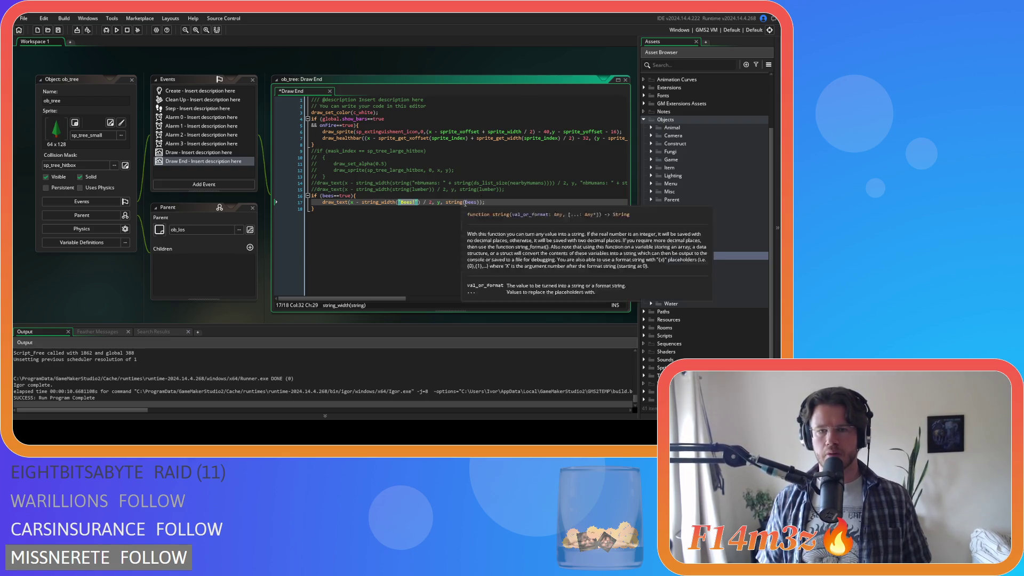
click(469, 202)
mouse_move(443, 202)
mouse_down()
mouse_move(461, 203)
mouse_move(449, 206)
mouse_up()
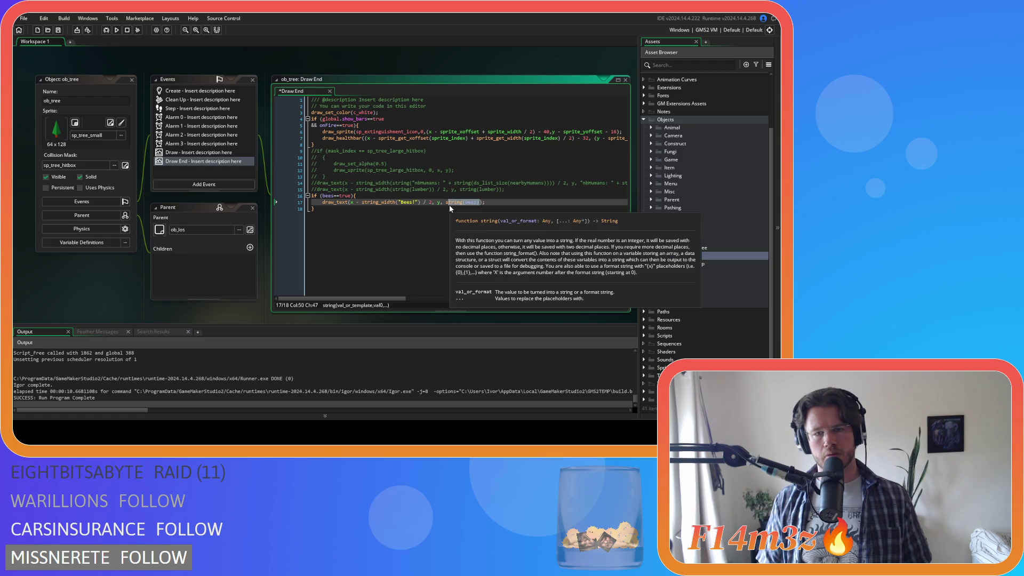
text("Bees!")
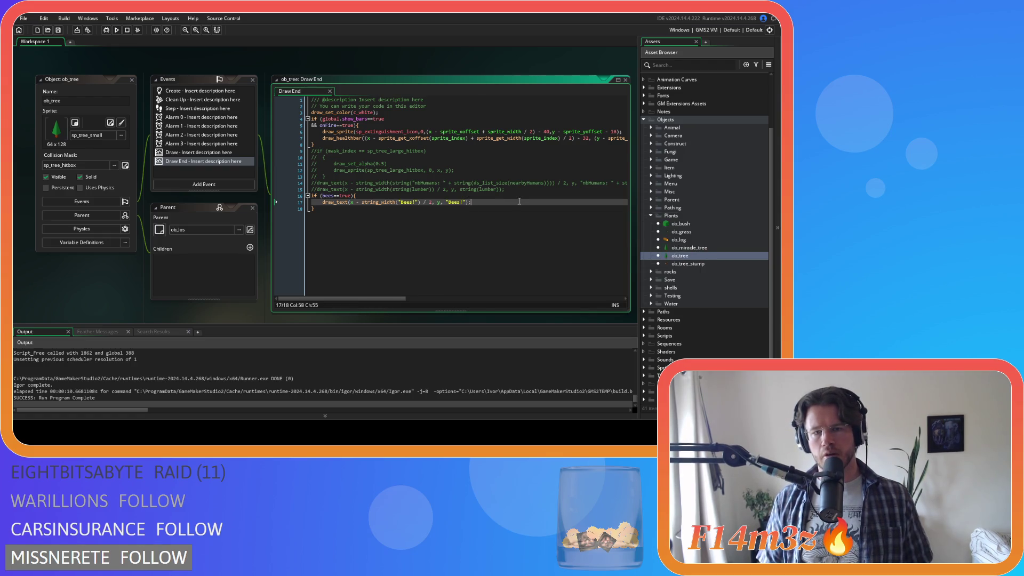
Collapse Plants, expand Scripts > Interupts and open sc_thirstInterupt.
click(651, 215)
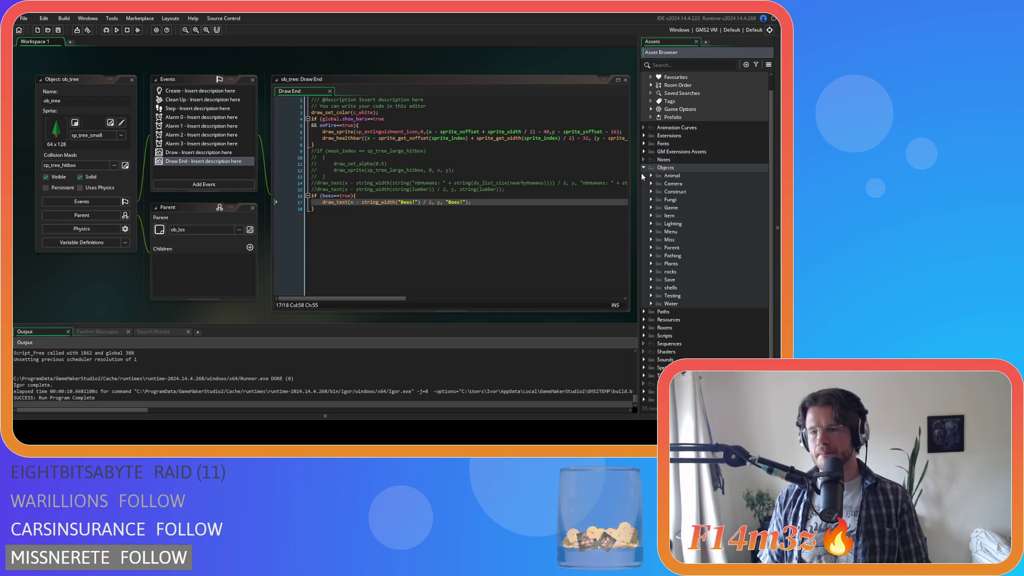
click(644, 336)
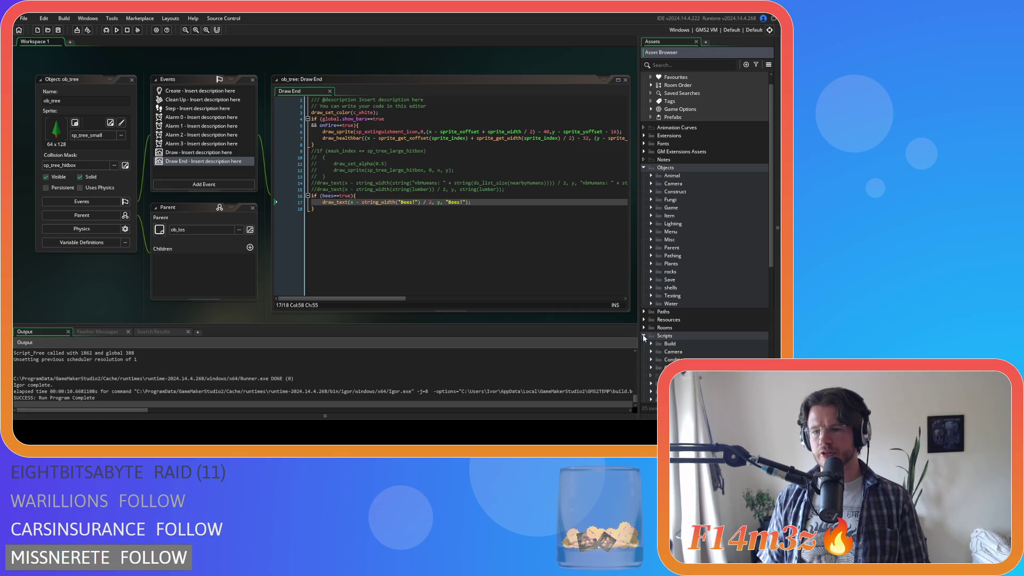
scroll(661, 294, down, 3)
click(650, 317)
scroll(704, 270, down, 5)
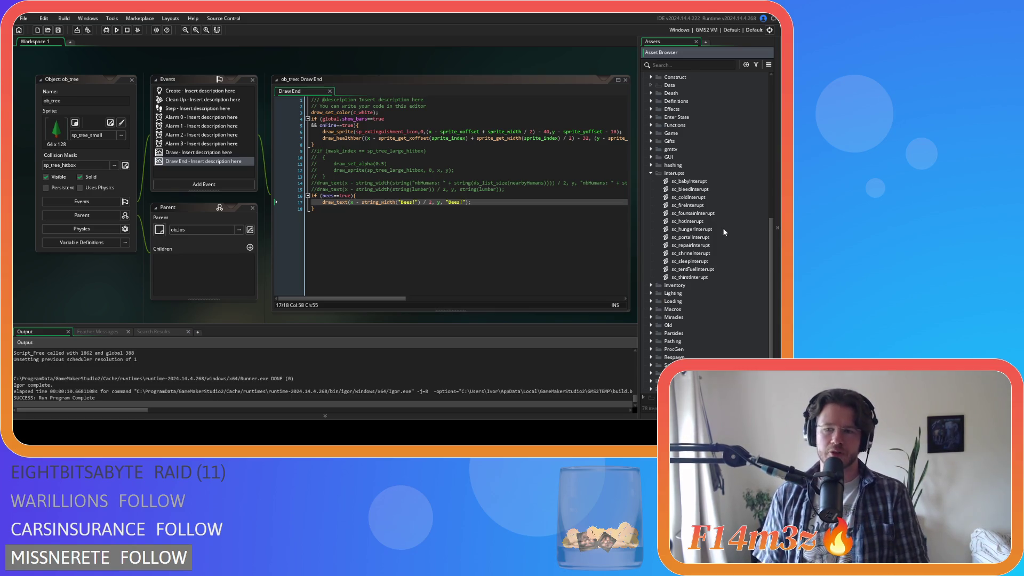
click(688, 220)
key(Down)
key(Up)
key(Up)
key(Down)
key(Down)
key(Down)
key(Down)
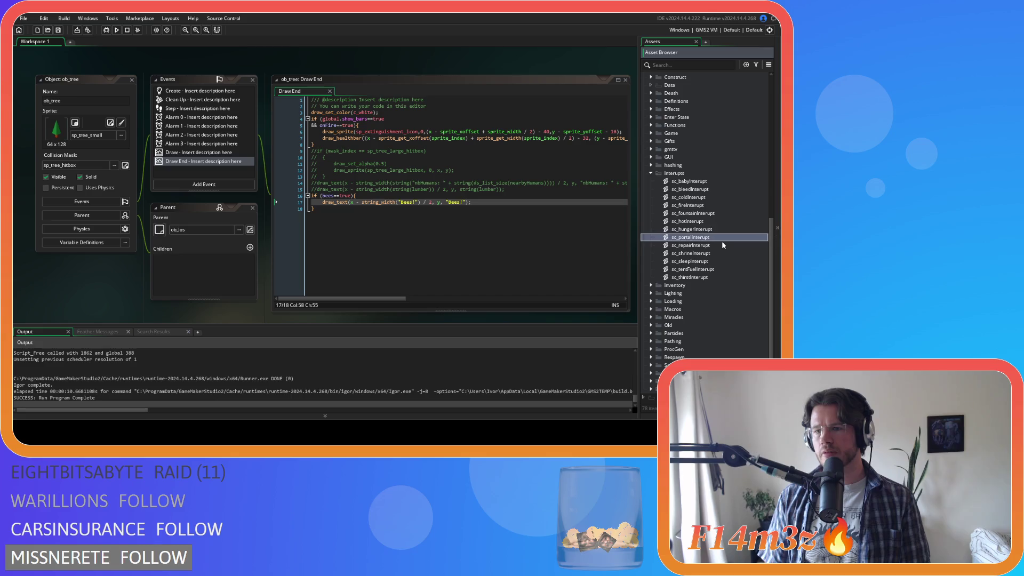
key(Down)
key(Down)
key(Down)
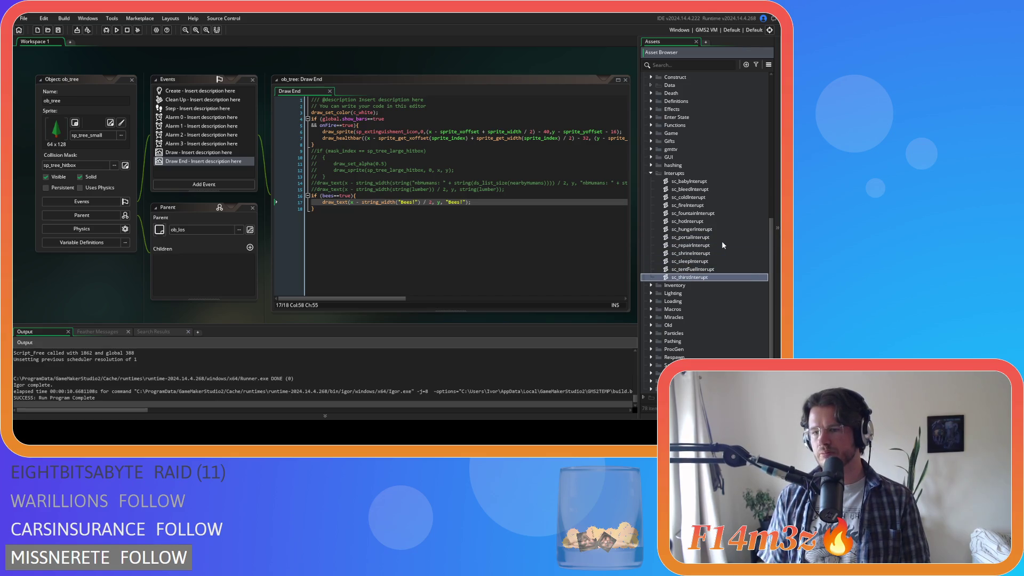
key(Return)
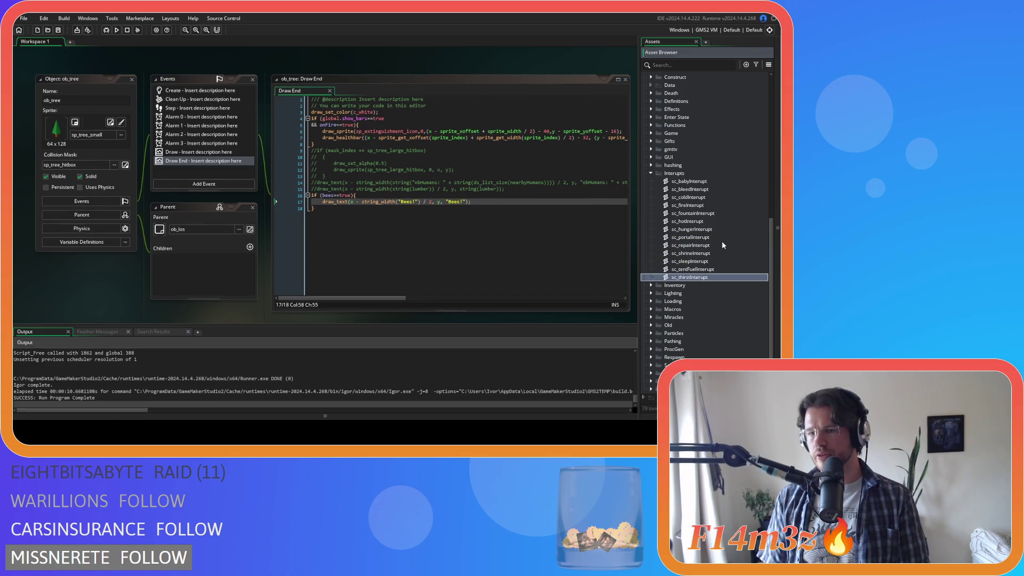
Review the Carpenter tree-felling check on lines 64–70 of sc_thirstInterupt.
scroll(271, 199, down, 4)
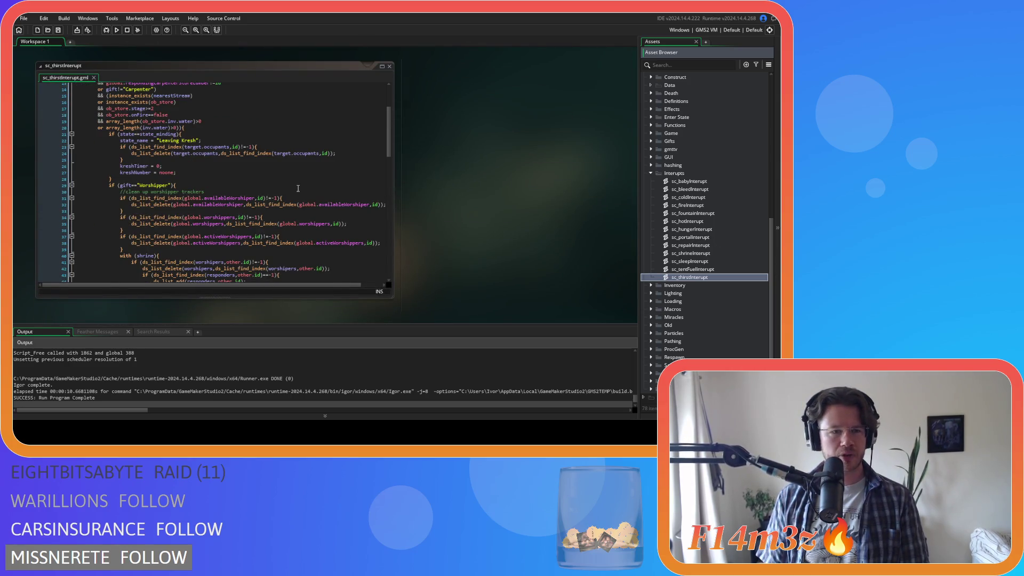
scroll(297, 189, down, 15)
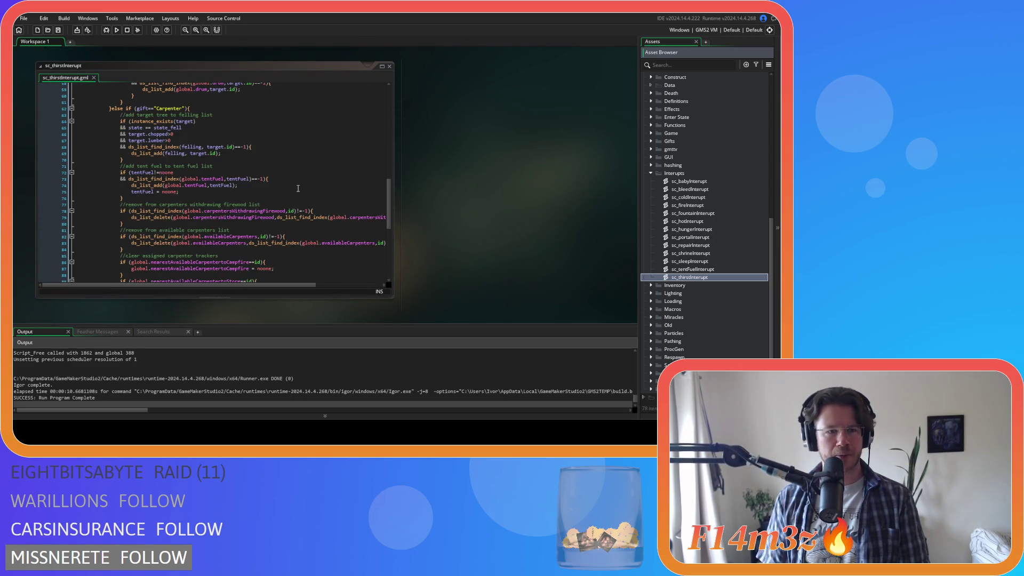
drag(138, 159, 120, 121)
click(178, 162)
mouse_move(179, 161)
mouse_down()
mouse_move(133, 141)
mouse_move(120, 122)
mouse_up()
click(210, 148)
click(201, 160)
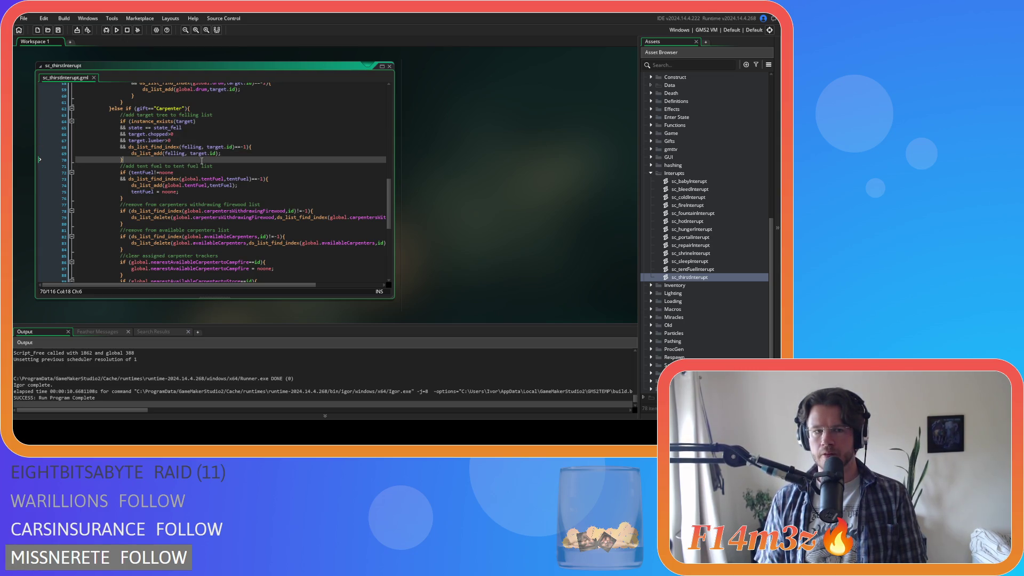
scroll(587, 216, down, 5)
scroll(589, 222, up, 3)
scroll(716, 230, down, 2)
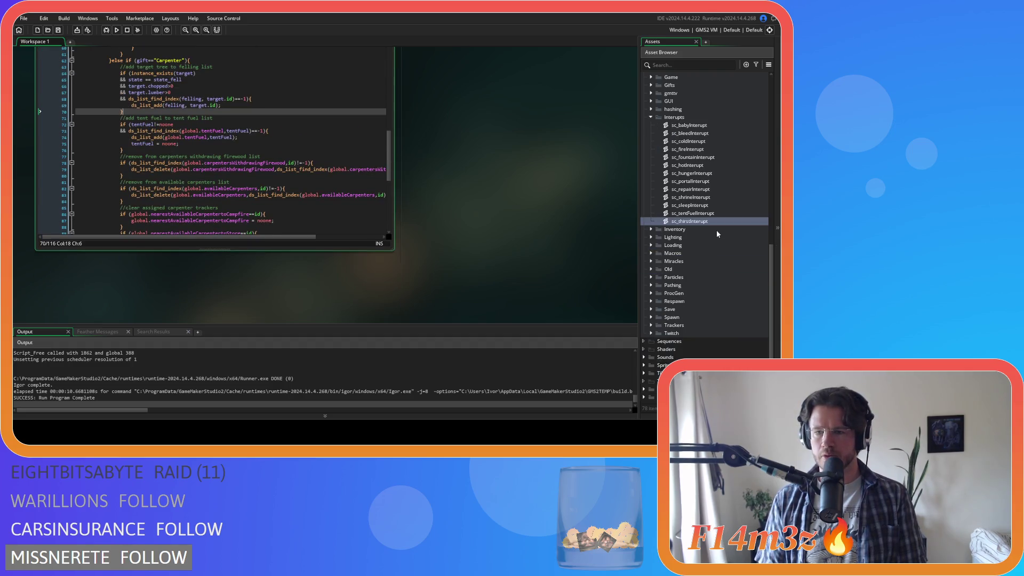
scroll(317, 199, up, 1)
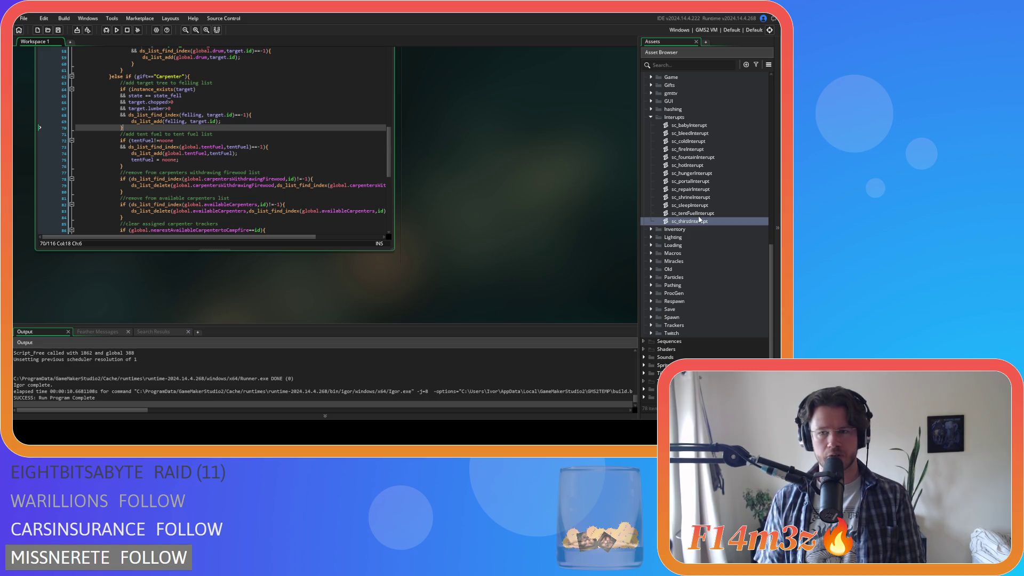
scroll(688, 216, up, 3)
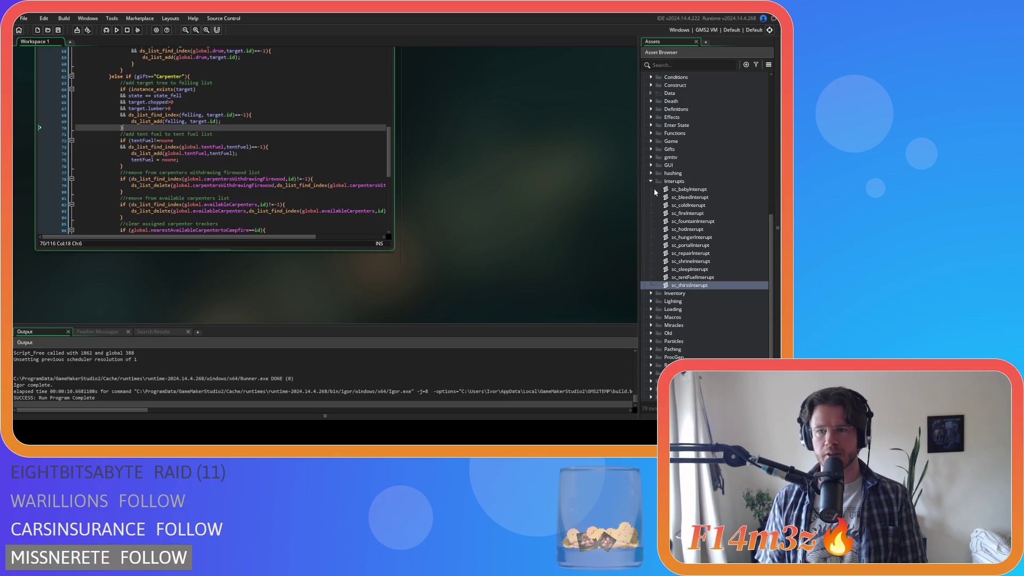
scroll(655, 192, up, 1)
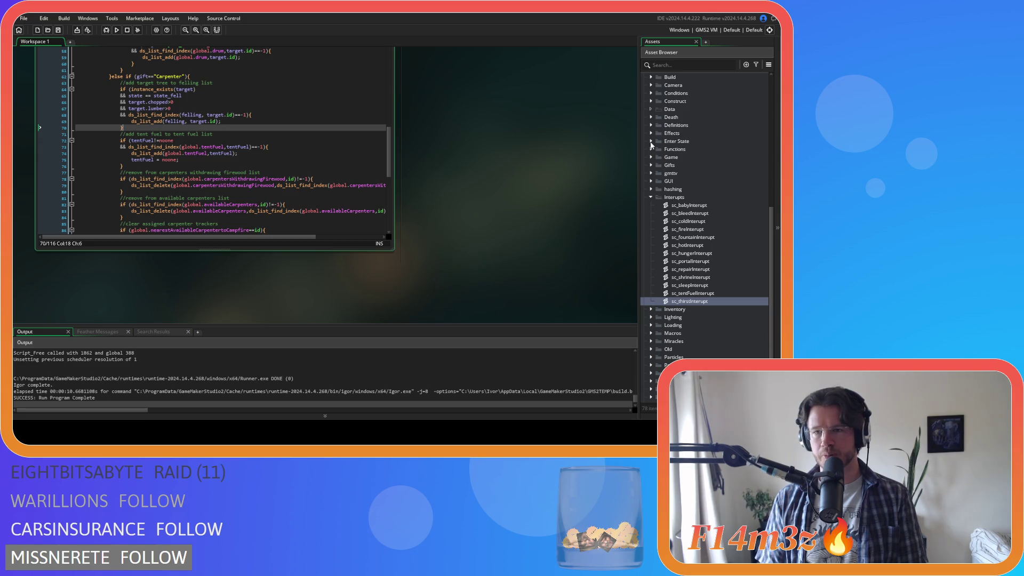
Expand the Game scripts folder and open sc_fireSpread.
click(650, 158)
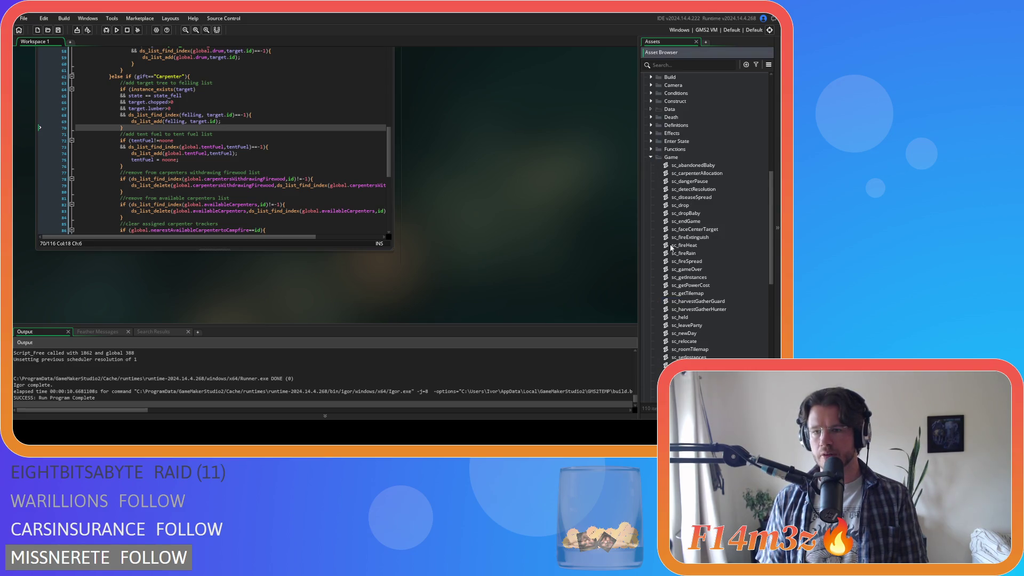
scroll(670, 245, down, 2)
double_click(706, 214)
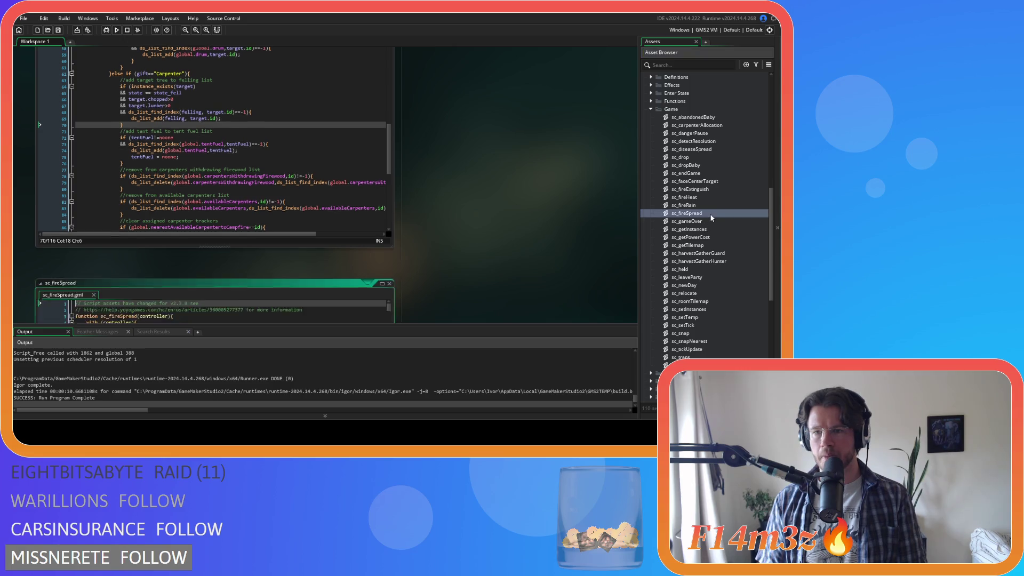
Inspect the target.chopped > 0 felling condition around line 198 of sc_fireSpread, then close it.
drag(389, 102, 388, 206)
click(216, 183)
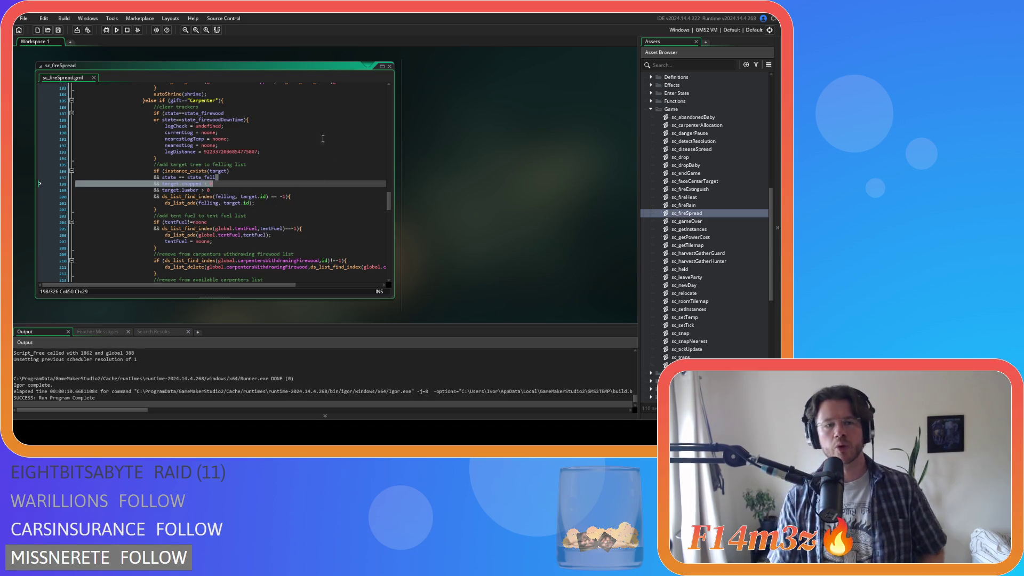
click(390, 67)
scroll(597, 224, up, 5)
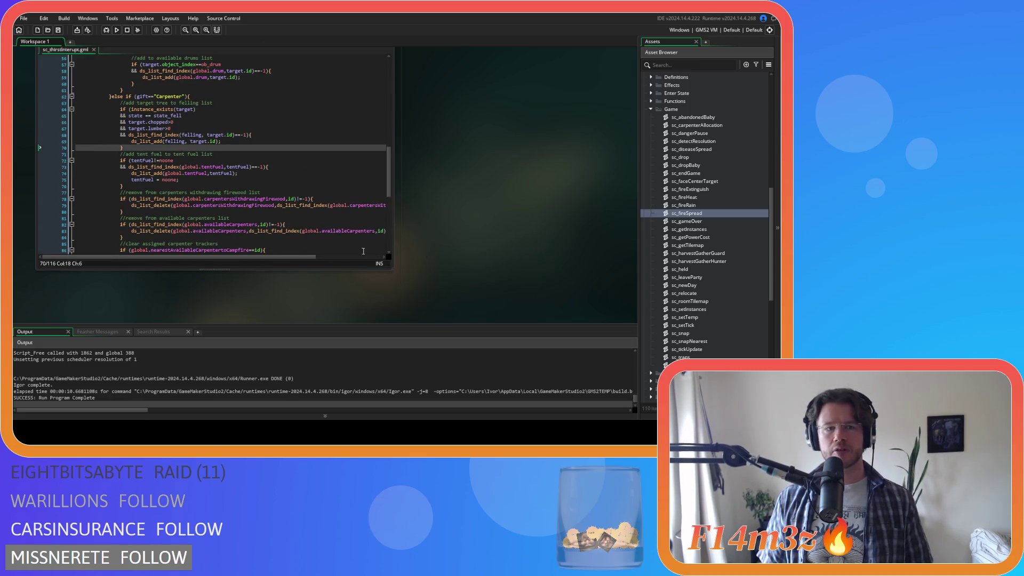
Examine the state == state_fell condition in sc_thirstInterupt's Carpenter block, lines 64–70.
scroll(141, 178, up, 2)
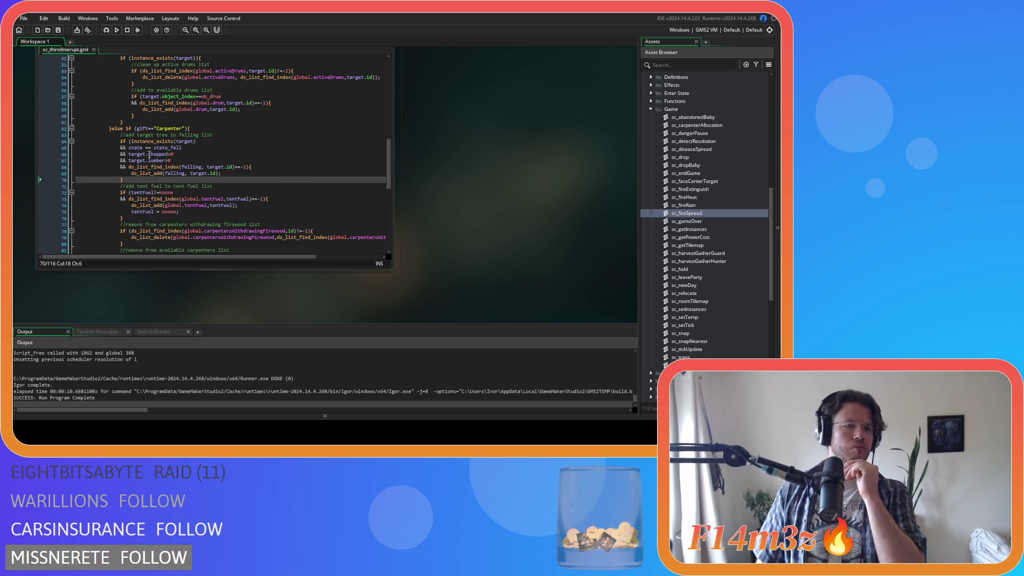
click(146, 148)
key(BackSpace)
drag(123, 180, 117, 134)
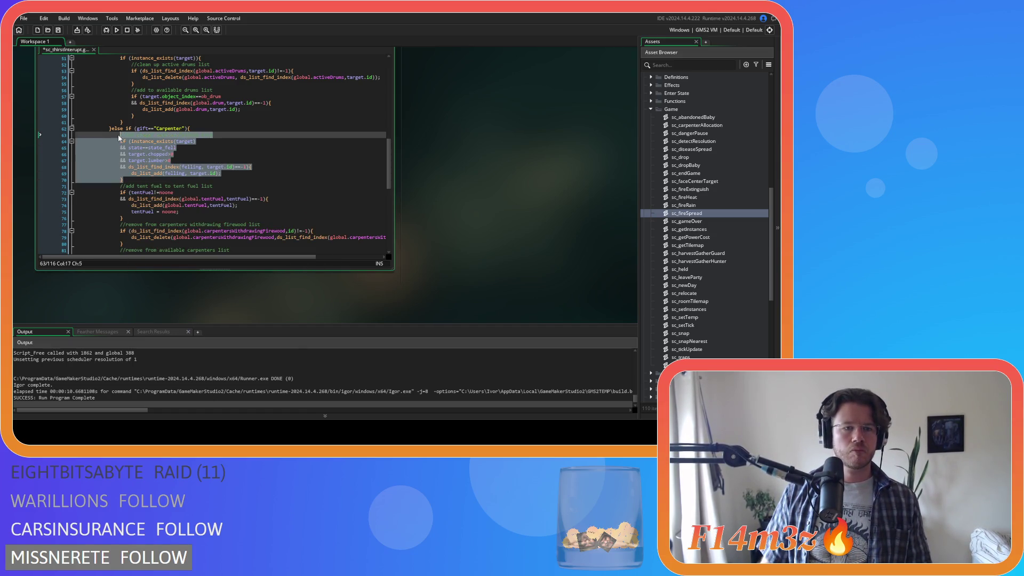
right_click(131, 137)
click(170, 160)
click(268, 172)
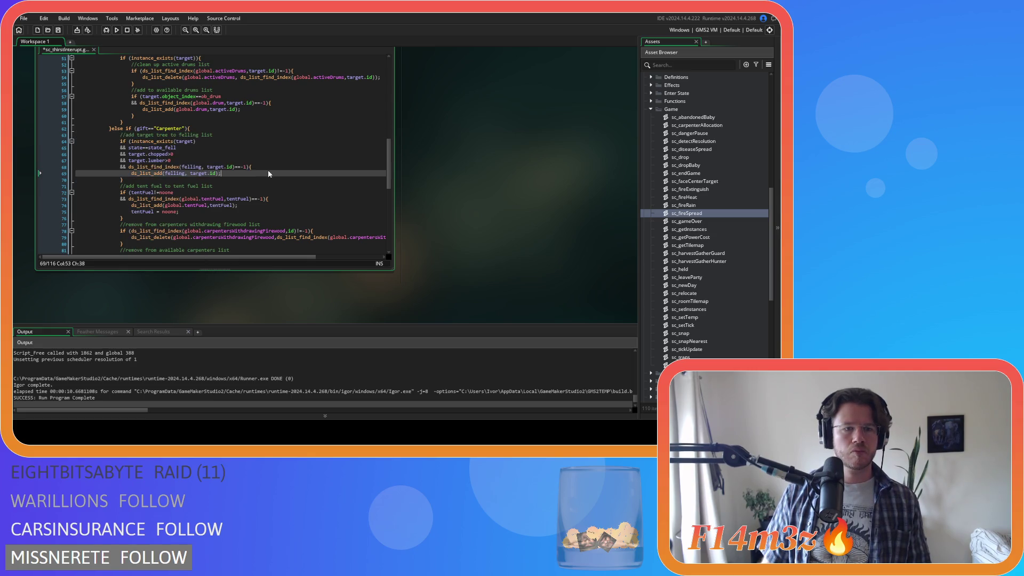
Collapse Game and Interupts, expand Miracles and open sc_miracleFire.
click(651, 109)
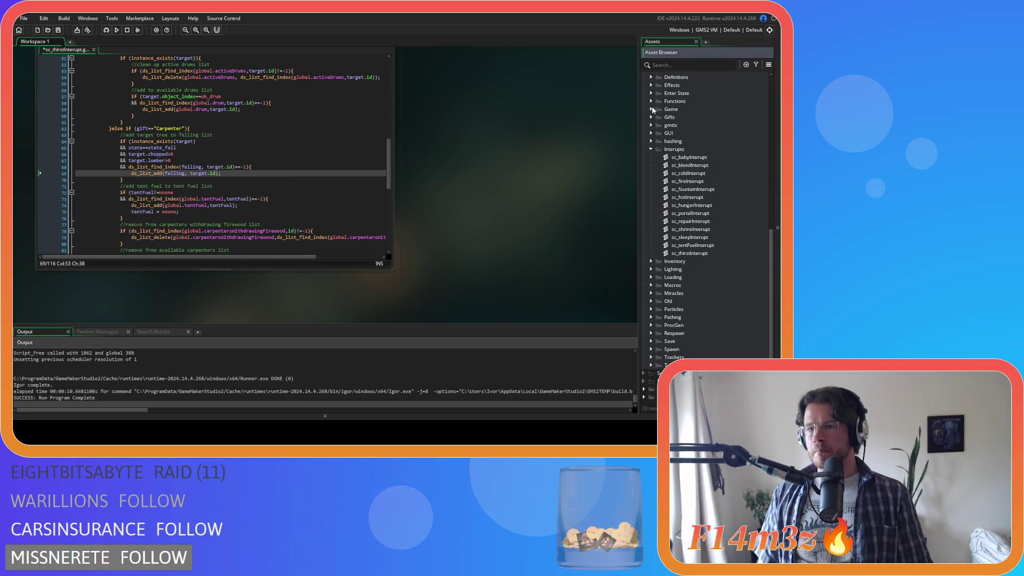
click(651, 149)
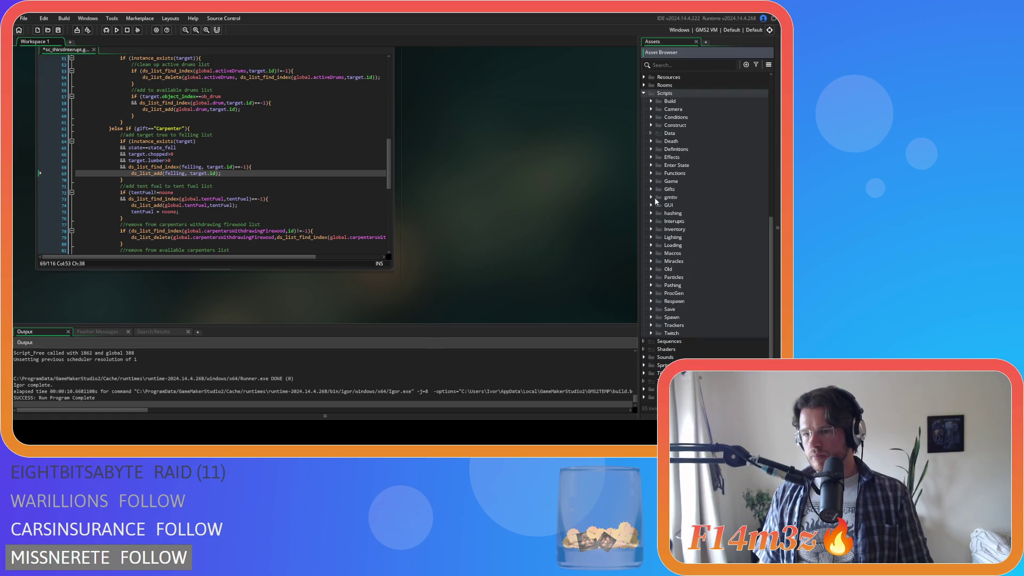
click(651, 261)
scroll(728, 254, down, 3)
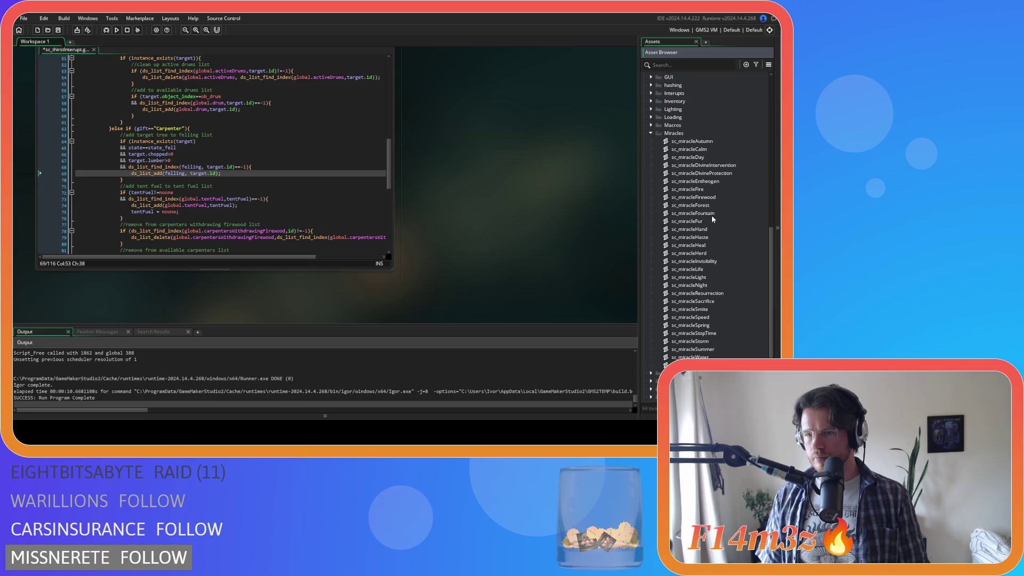
double_click(705, 190)
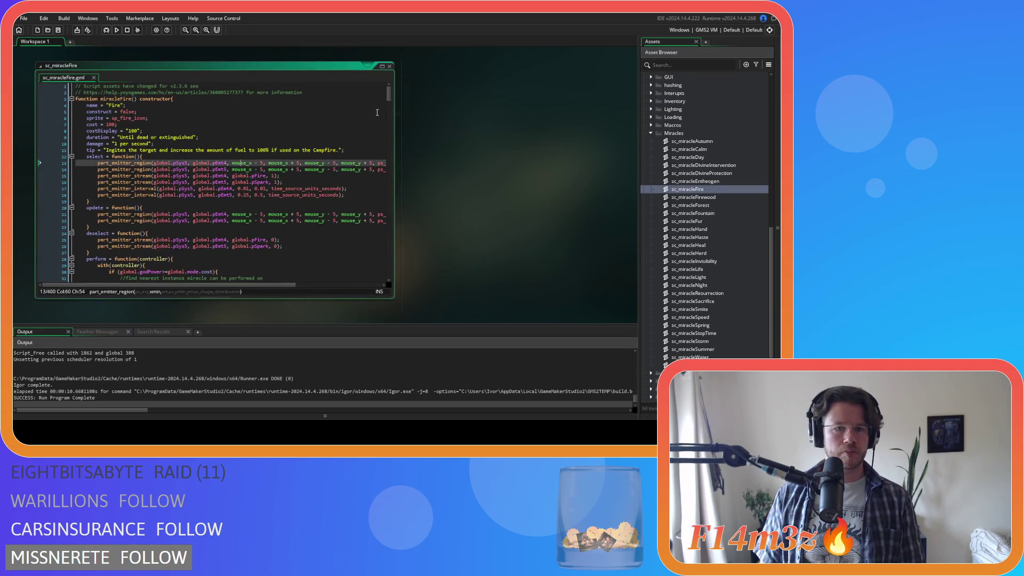
Change line 292 of sc_miracleFire to state==state_felling and save the script.
mouse_move(388, 91)
mouse_down()
mouse_move(378, 270)
mouse_move(368, 225)
mouse_up()
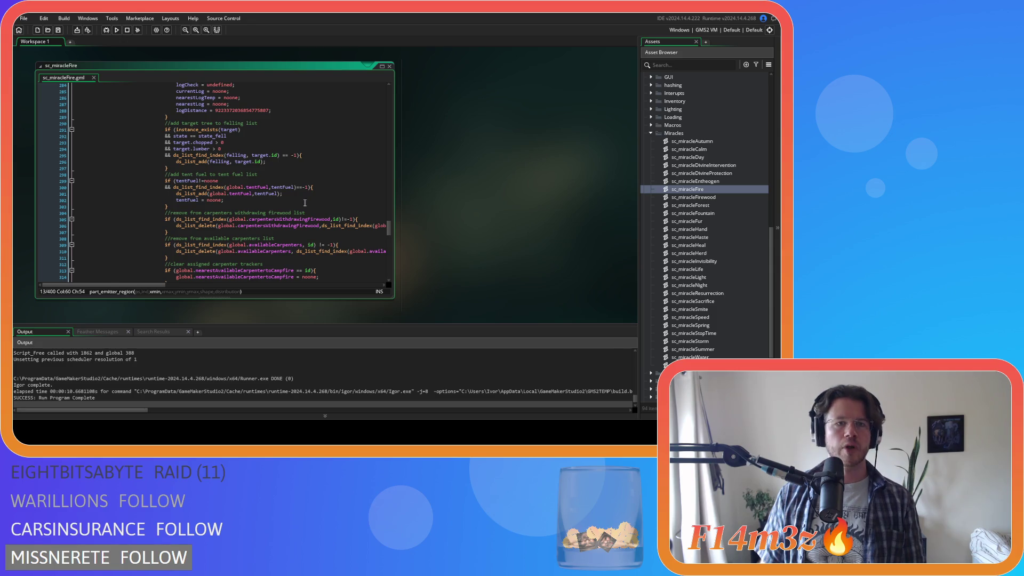
scroll(260, 187, up, 5)
scroll(259, 188, down, 3)
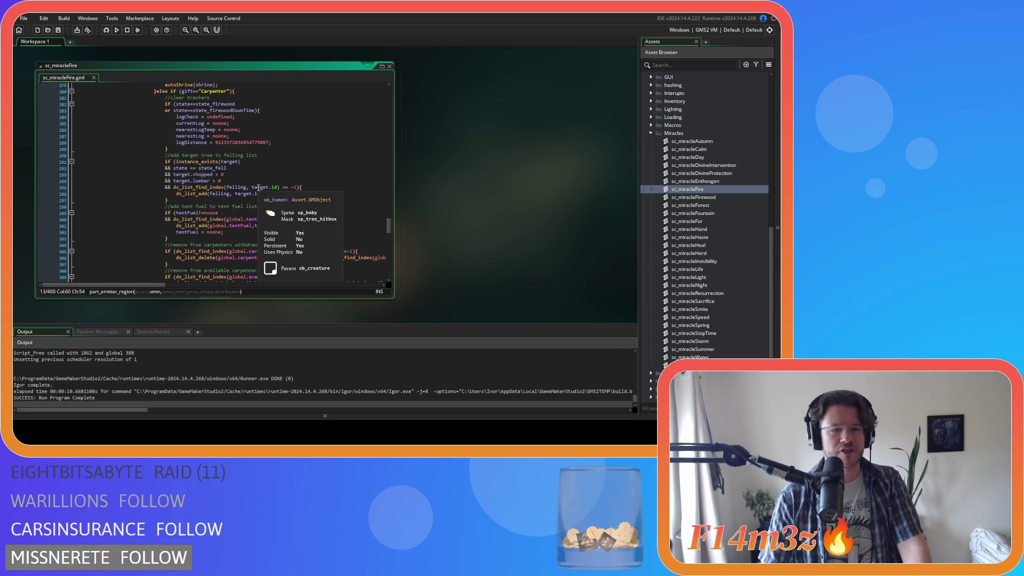
click(244, 168)
key(Left)
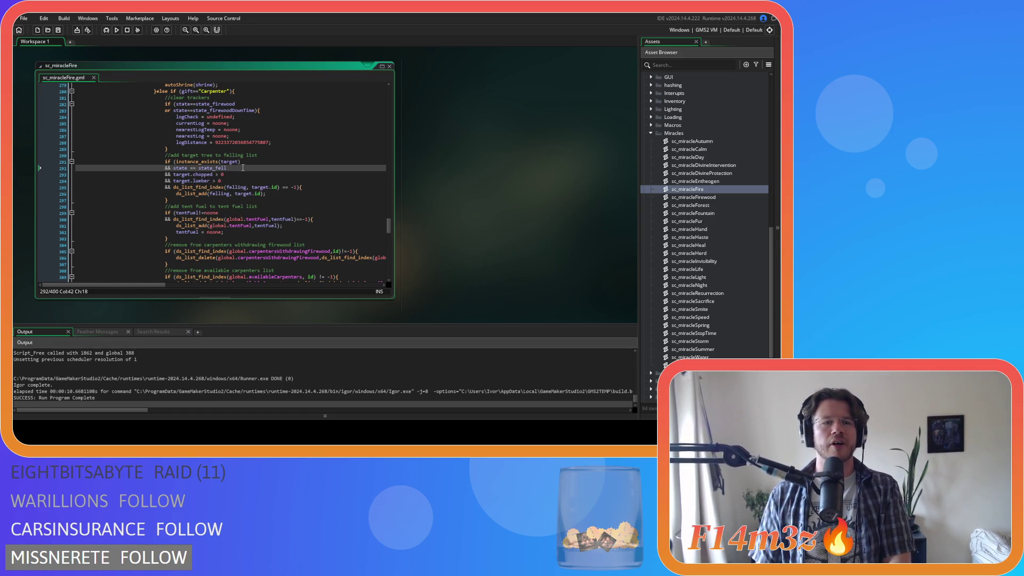
click(234, 168)
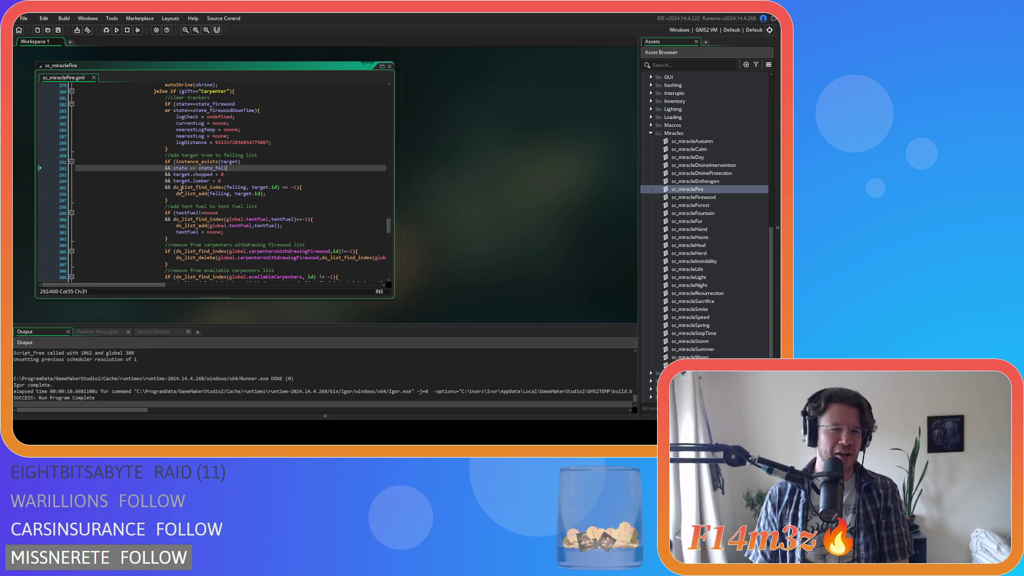
click(190, 168)
key(BackSpace)
key(Right)
key(Right)
key(Delete)
key(ctrl+s)
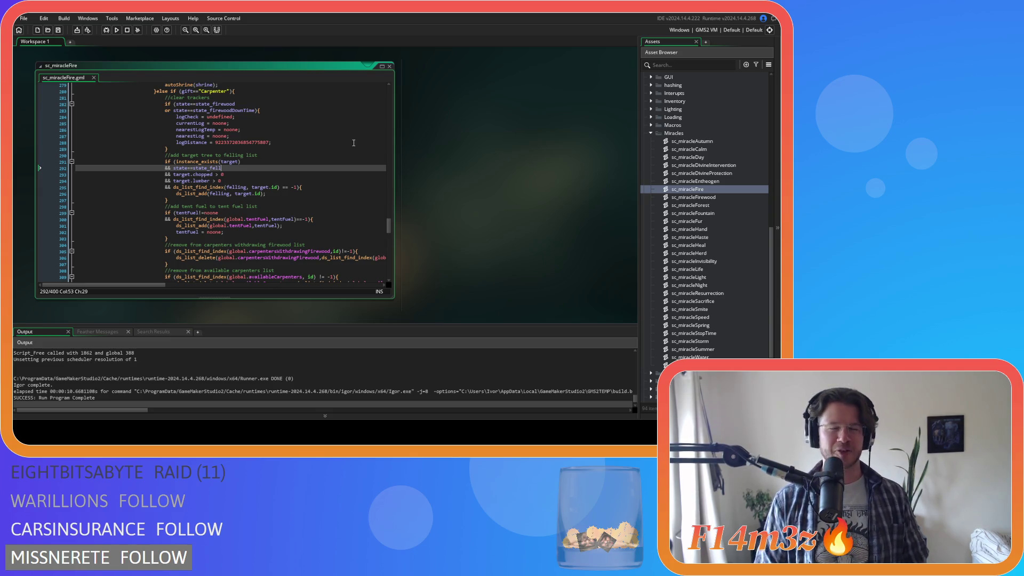
text(ing)
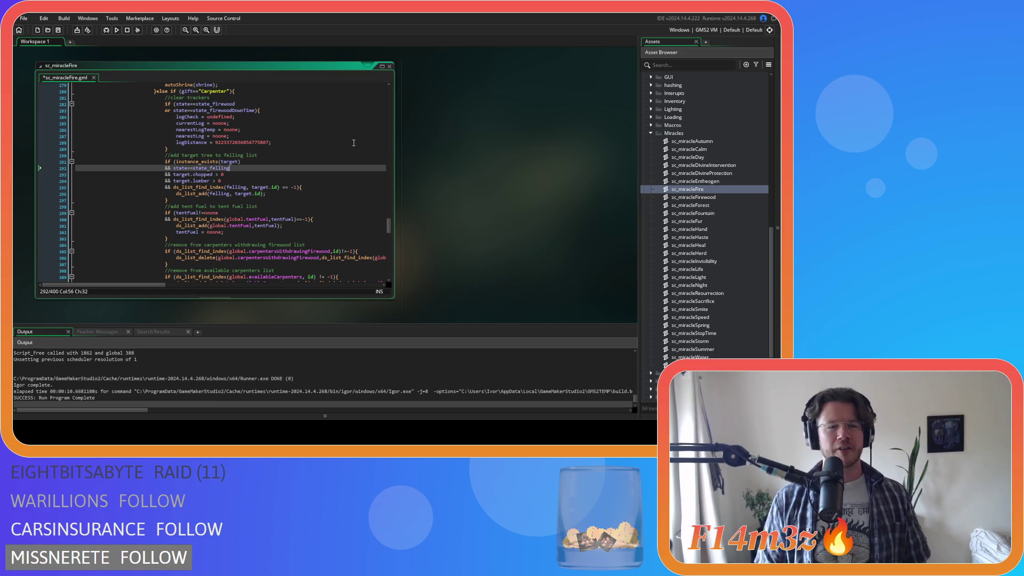
key(ctrl+s)
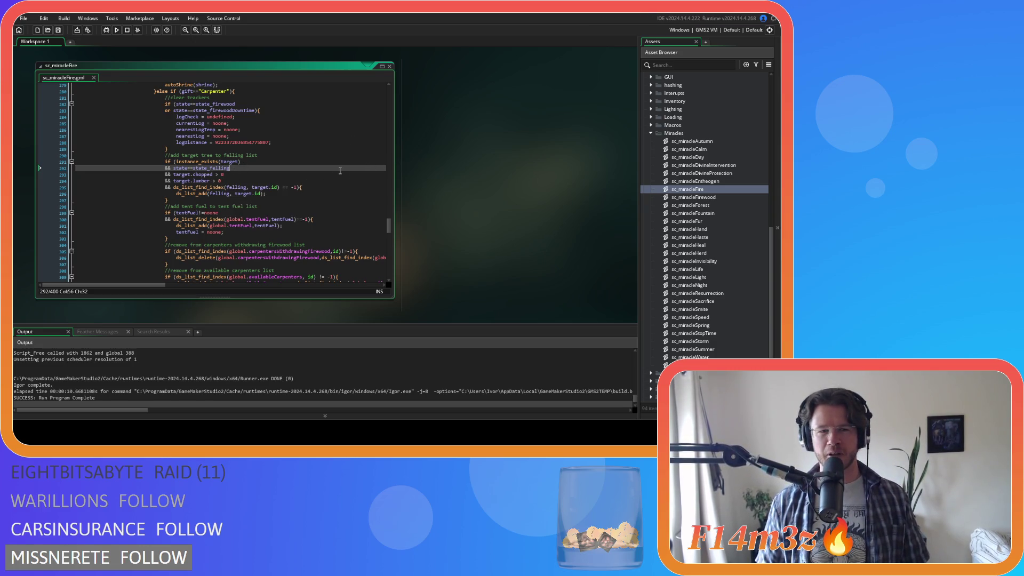
Close all open code windows via Windows > Close All.
click(232, 176)
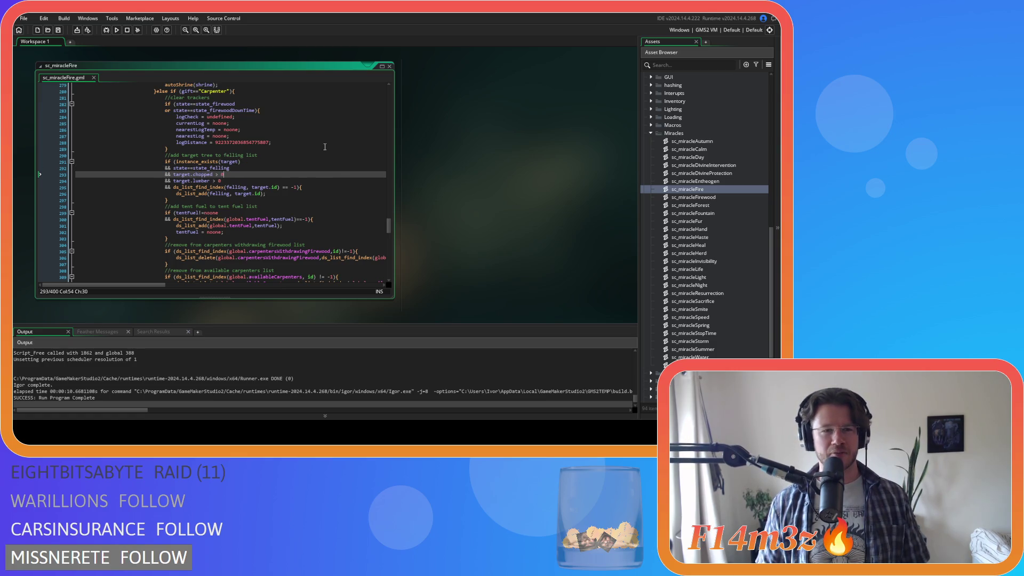
click(300, 166)
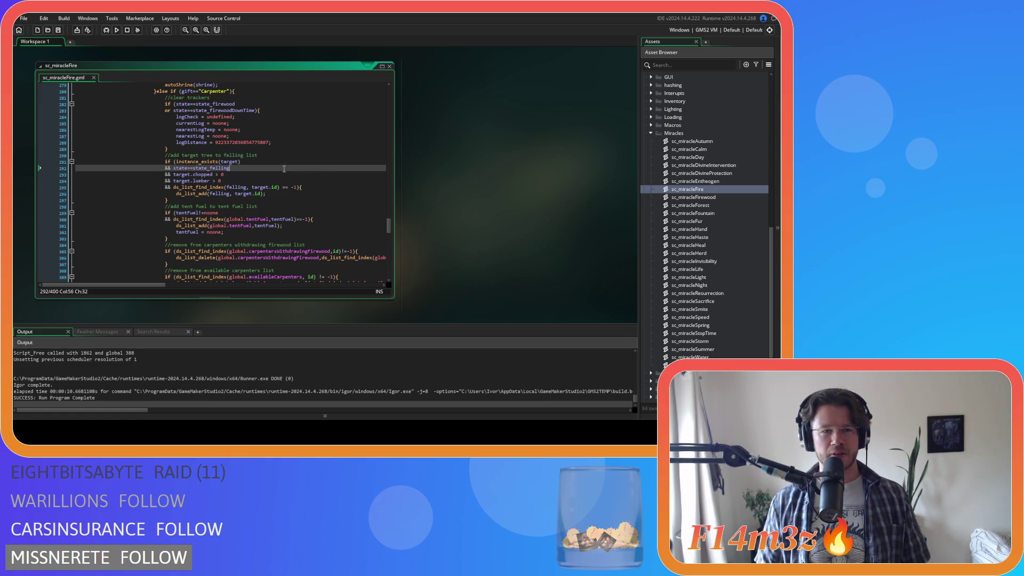
right_click(444, 138)
mouse_move(463, 149)
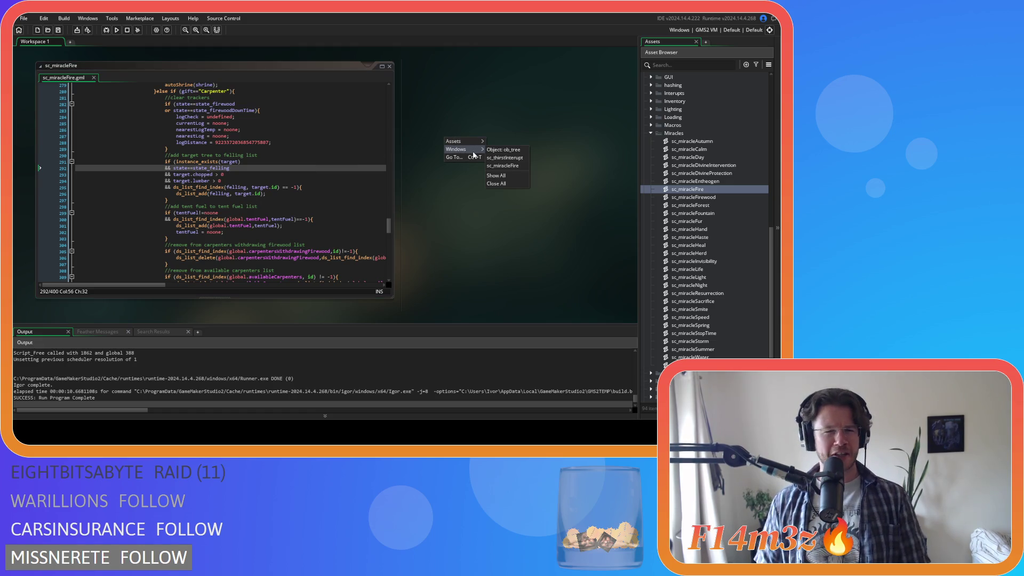
click(495, 183)
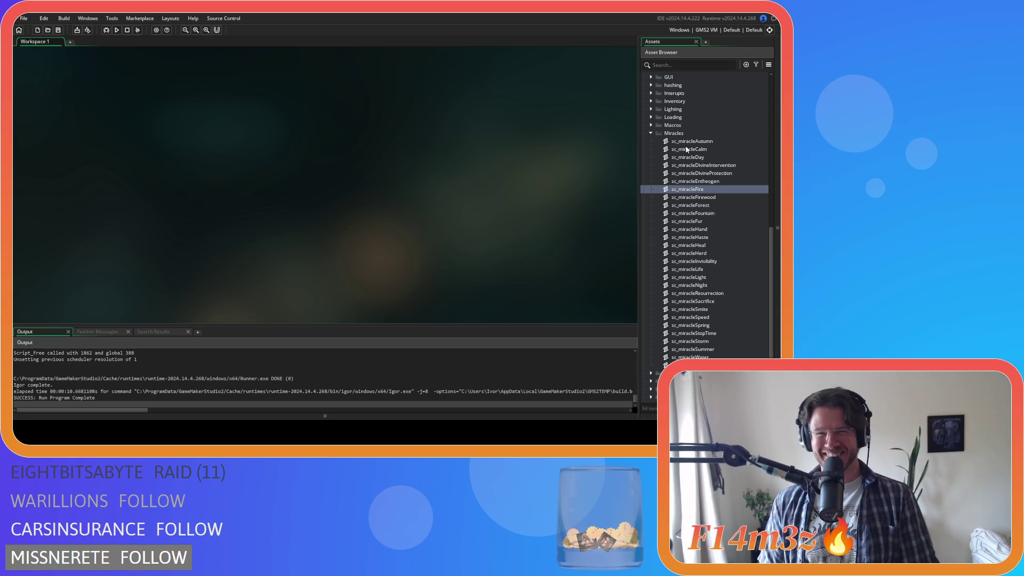
scroll(653, 199, up, 5)
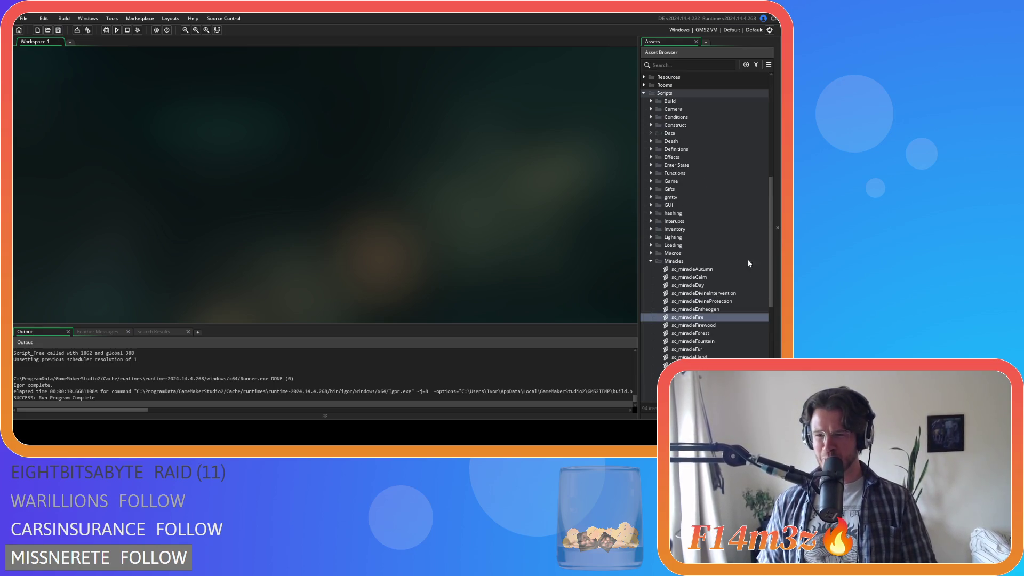
scroll(725, 240, down, 4)
double_click(711, 224)
drag(389, 94, 389, 130)
click(310, 140)
key(ctrl+f)
text(sta)
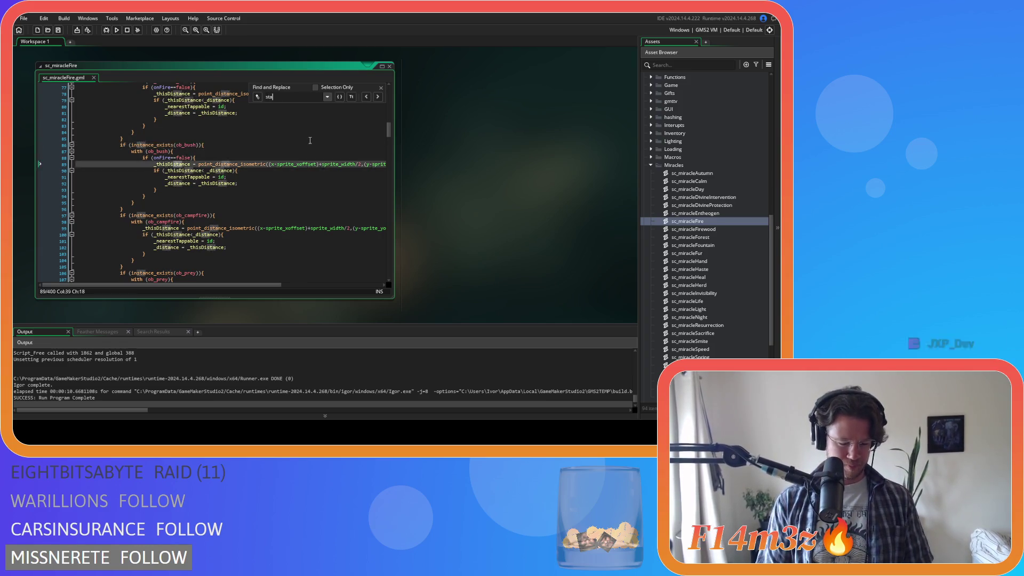
text(te_fell)
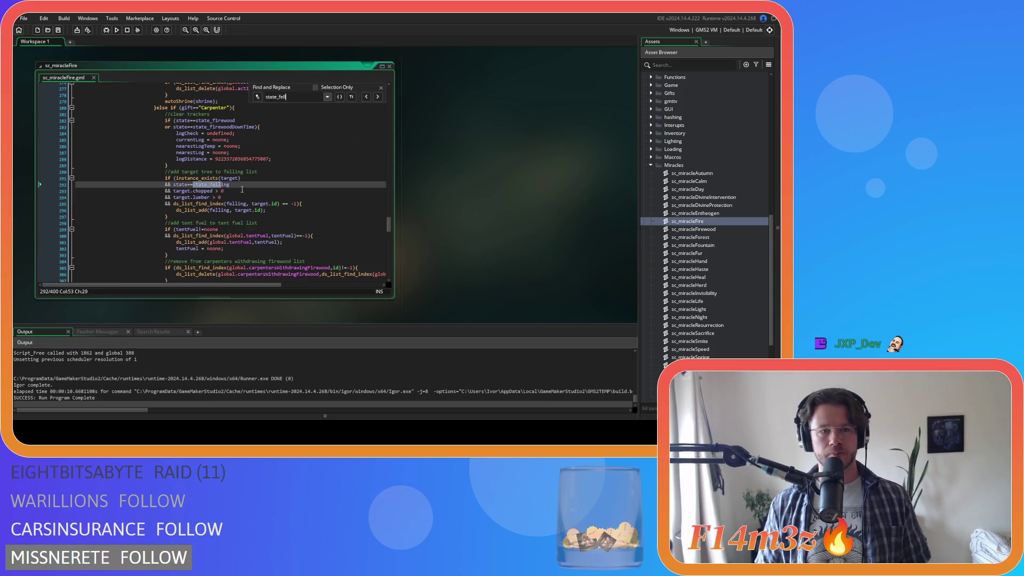
double_click(211, 185)
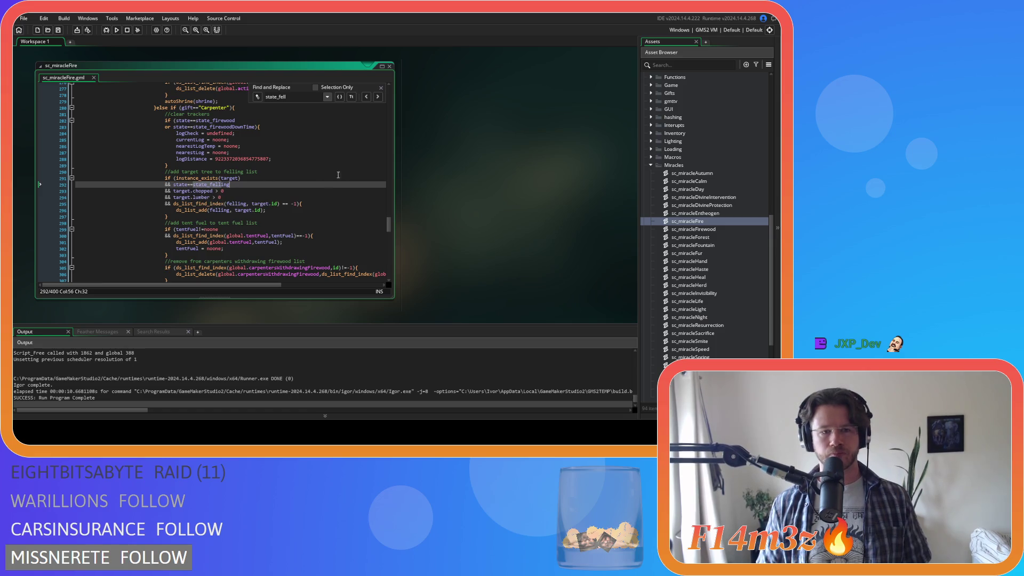
drag(241, 186, 176, 187)
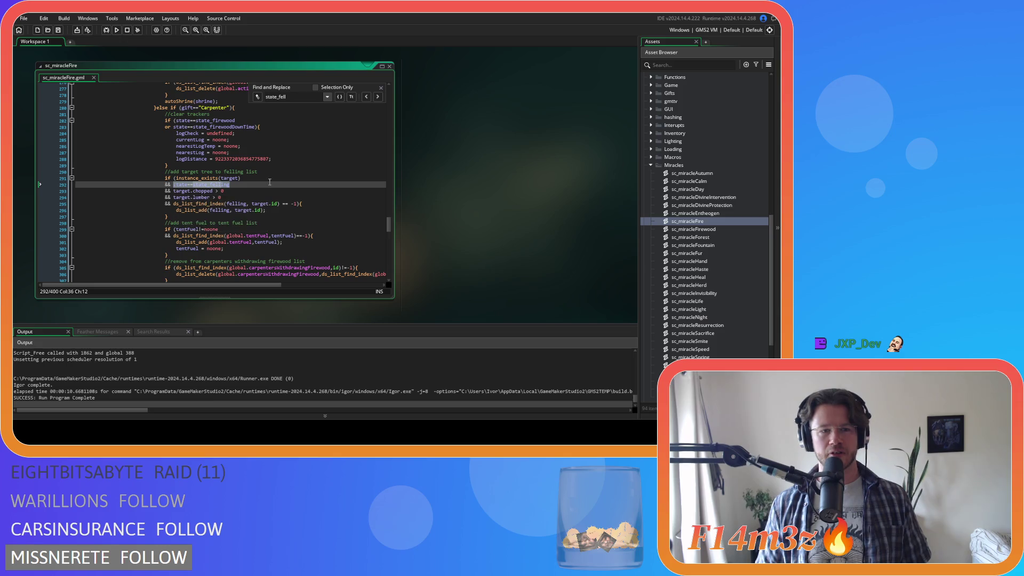
double_click(211, 185)
click(381, 87)
click(320, 210)
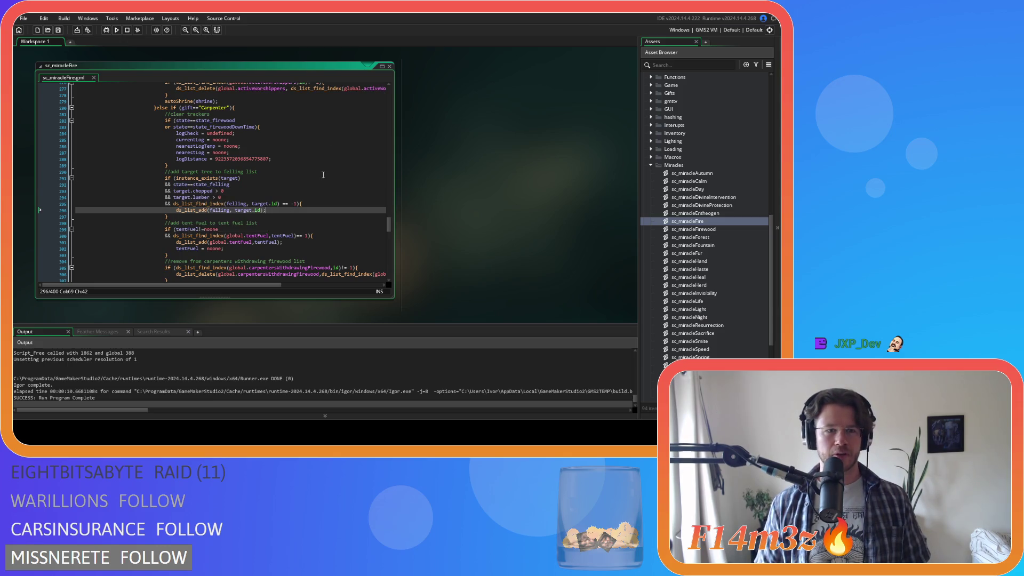
click(389, 67)
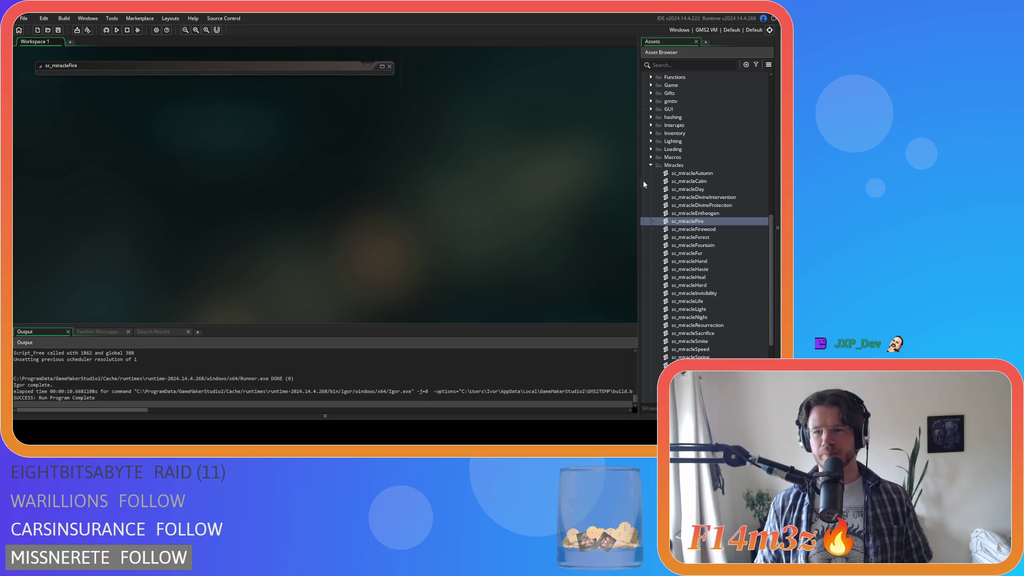
Collapse the Miracles folder and expand the Interupts scripts folder.
scroll(693, 197, down, 3)
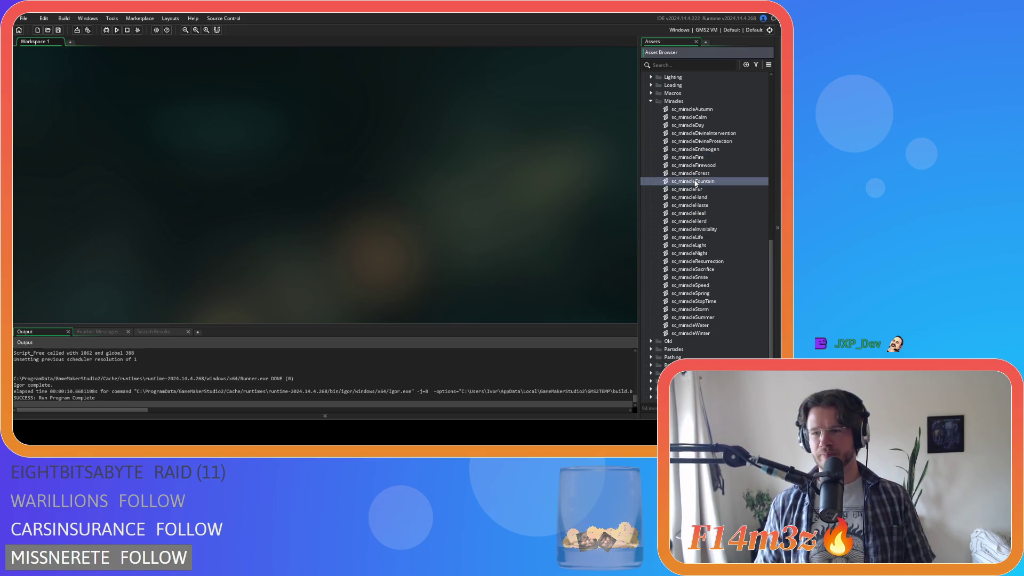
click(693, 140)
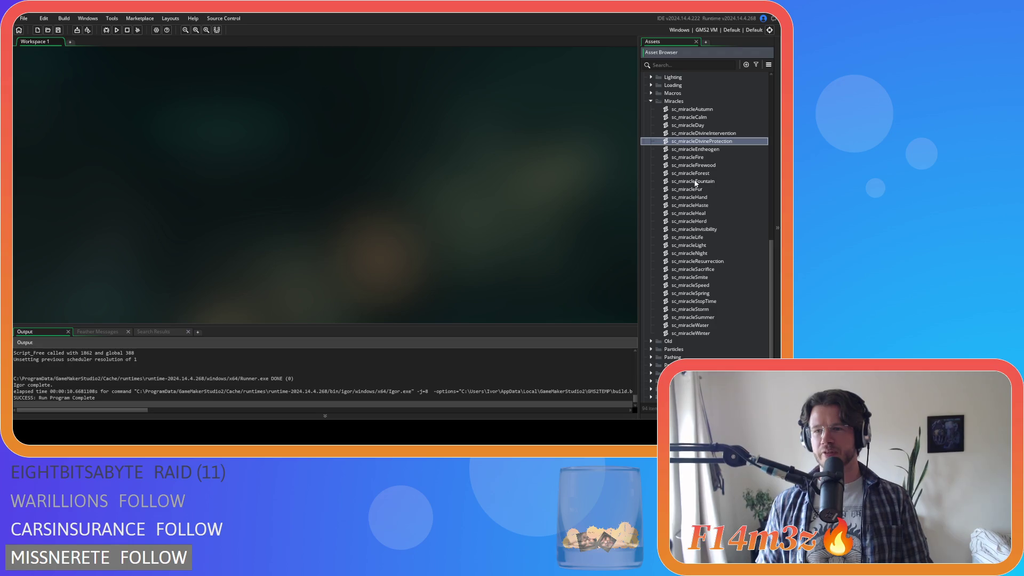
scroll(687, 230, up, 5)
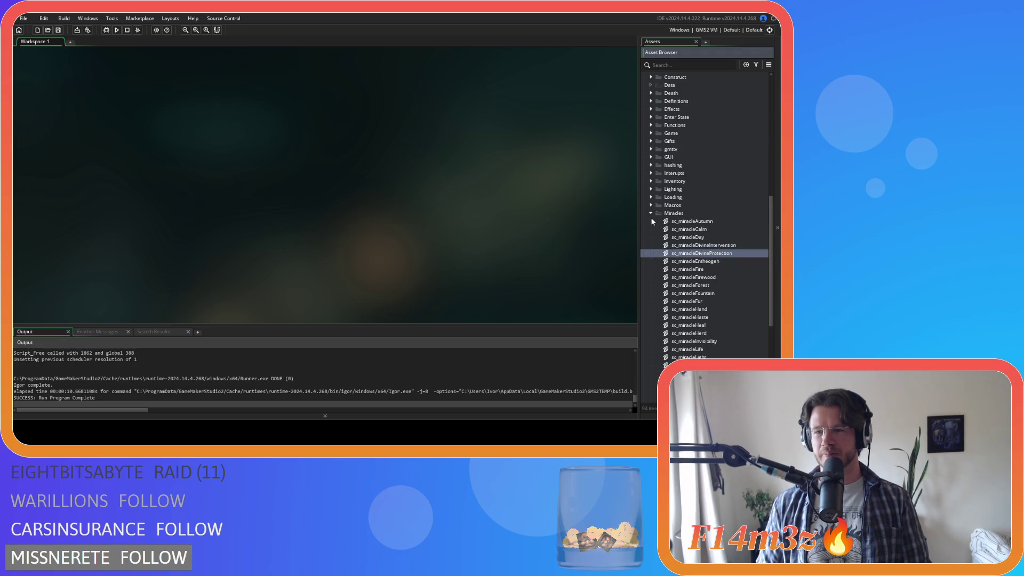
click(651, 214)
click(651, 221)
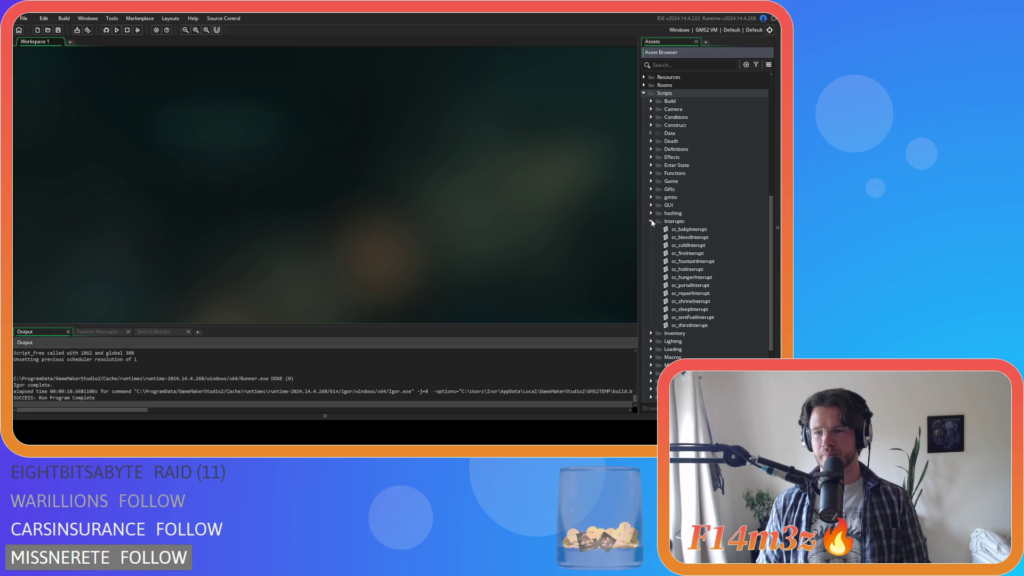
Step between sc_bleedInterupt and sc_coldInterupt in the Interupts list.
click(724, 235)
key(Up)
key(Down)
key(Down)
key(Up)
key(Up)
key(Down)
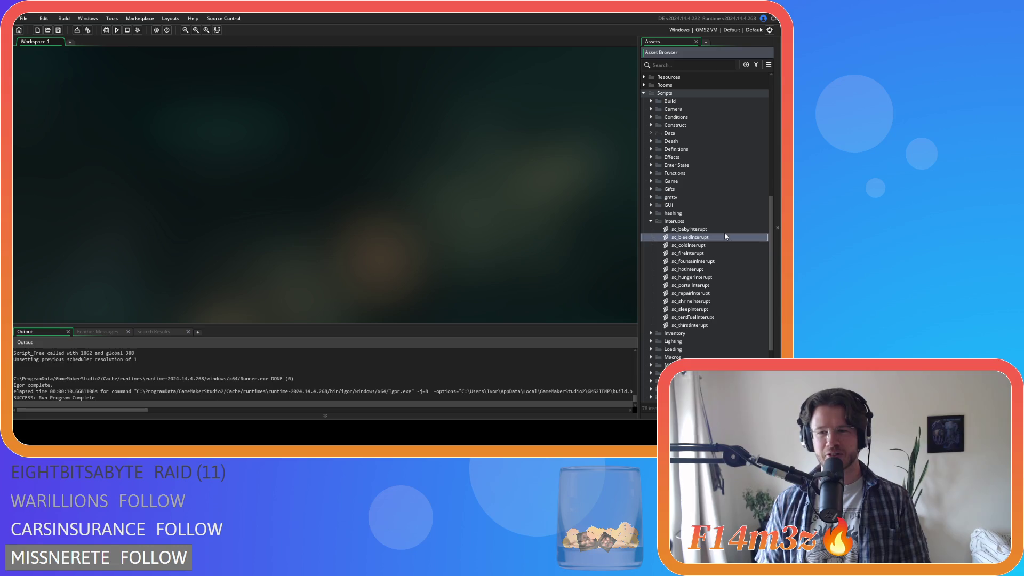
key(Up)
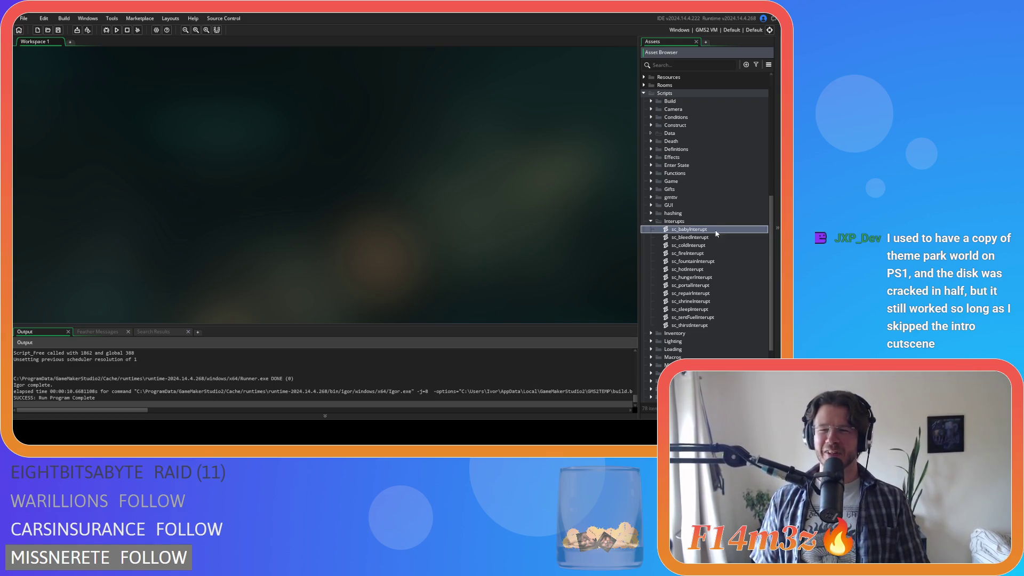
key(Down)
key(Down)
key(Up)
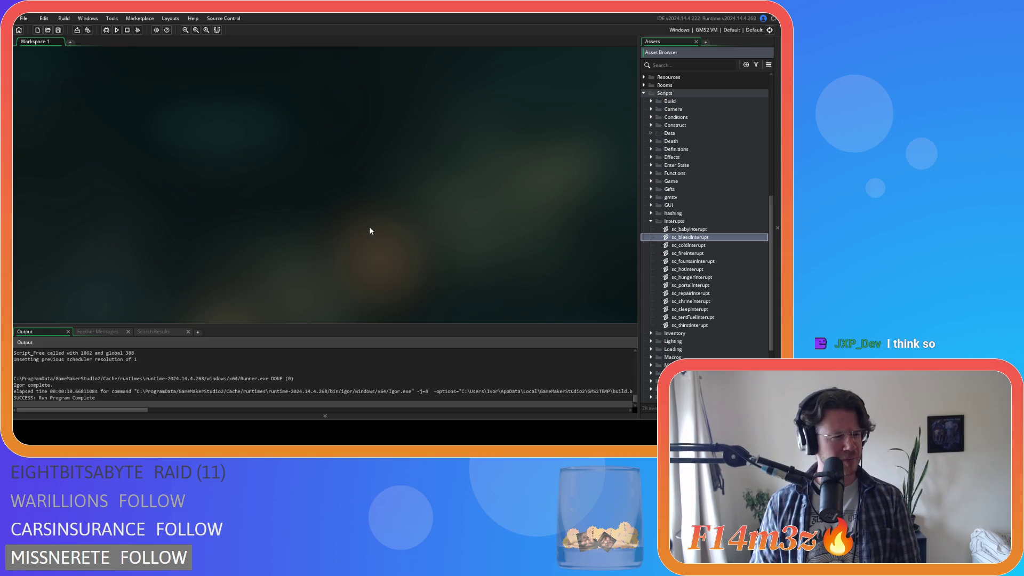
click(115, 99)
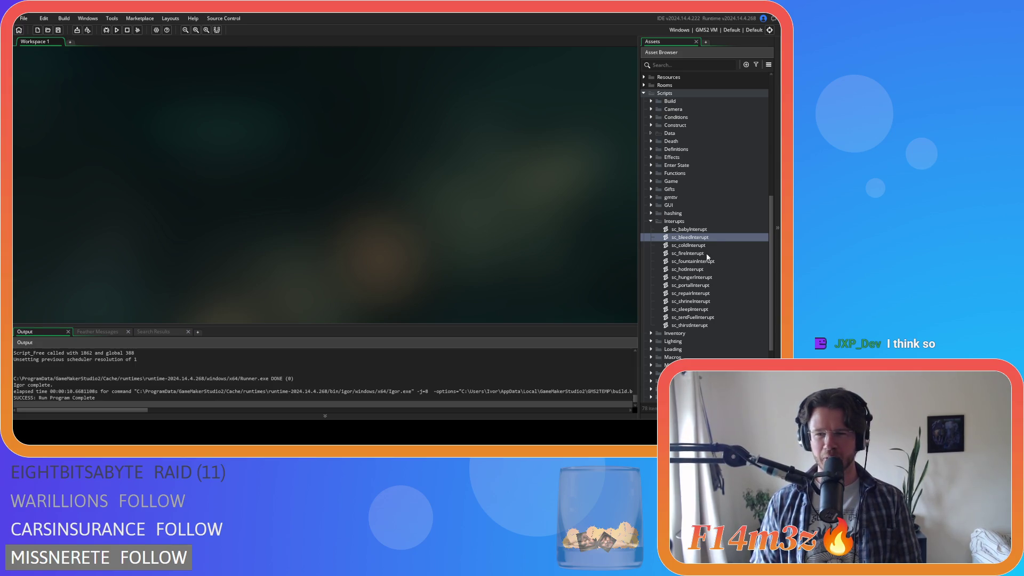
Move from sc_fireInterupt up to sc_bleedInterupt and open its code.
click(741, 254)
key(Up)
key(Up)
key(Up)
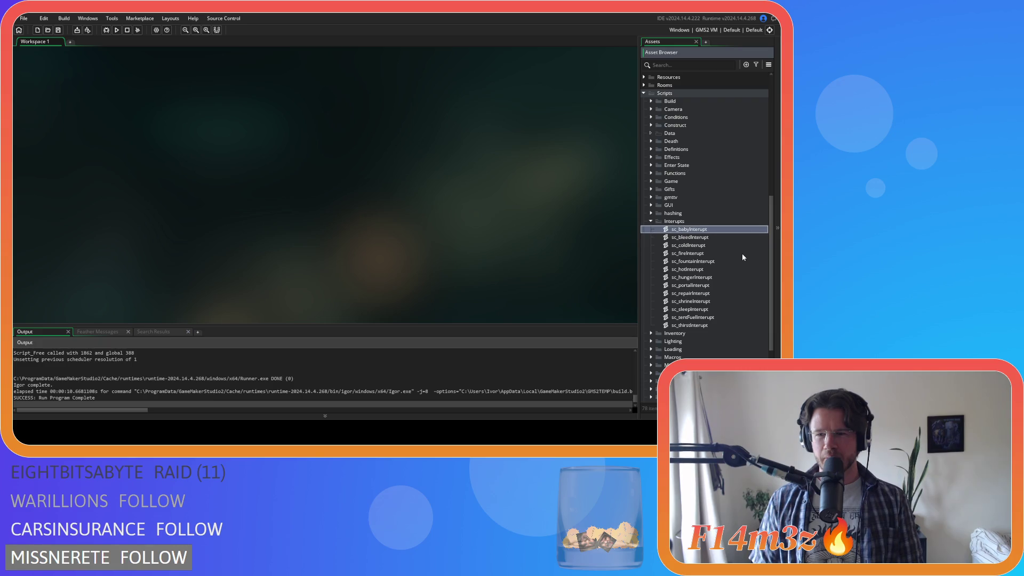
key(Down)
key(Down)
key(Down)
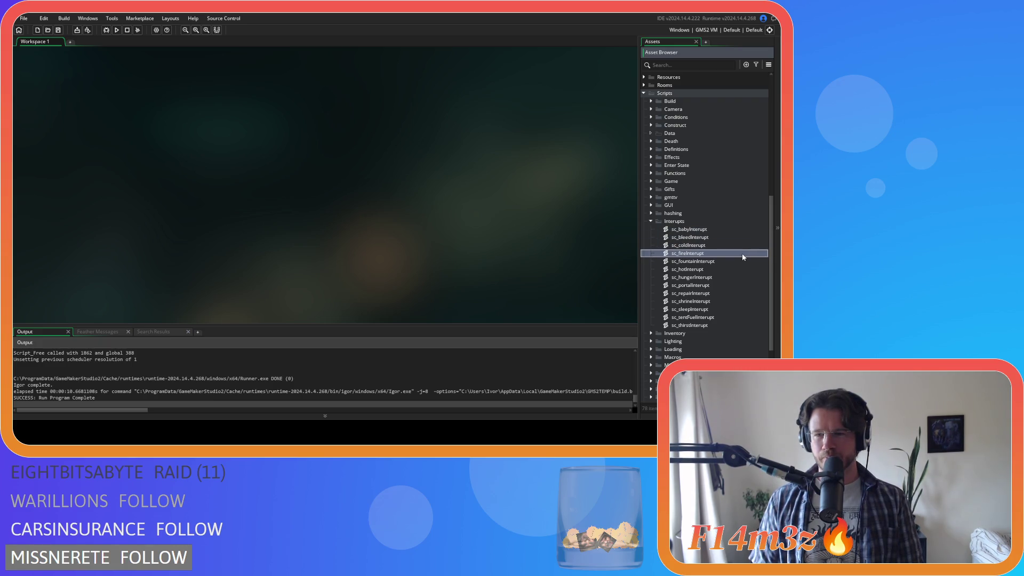
key(Up)
key(Up)
key(Down)
key(Up)
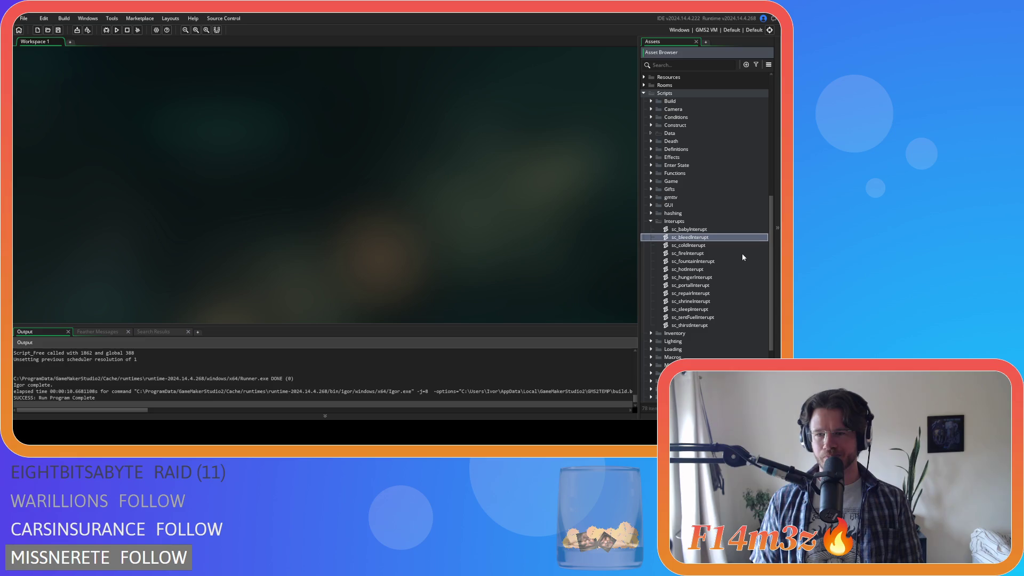
key(Return)
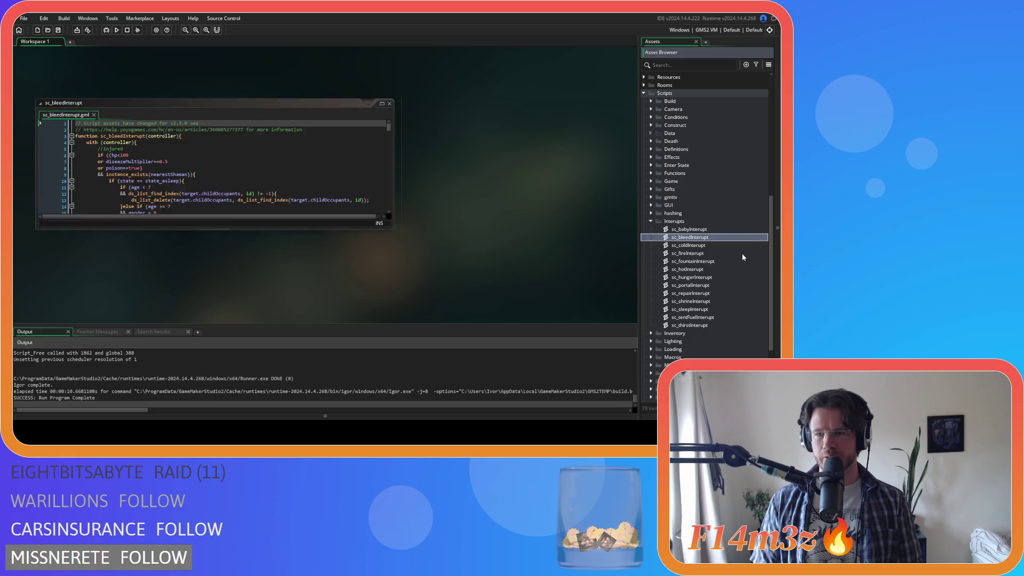
Change line 65 of sc_bleedInterupt to state==state_felling, save and close it.
scroll(259, 154, down, 15)
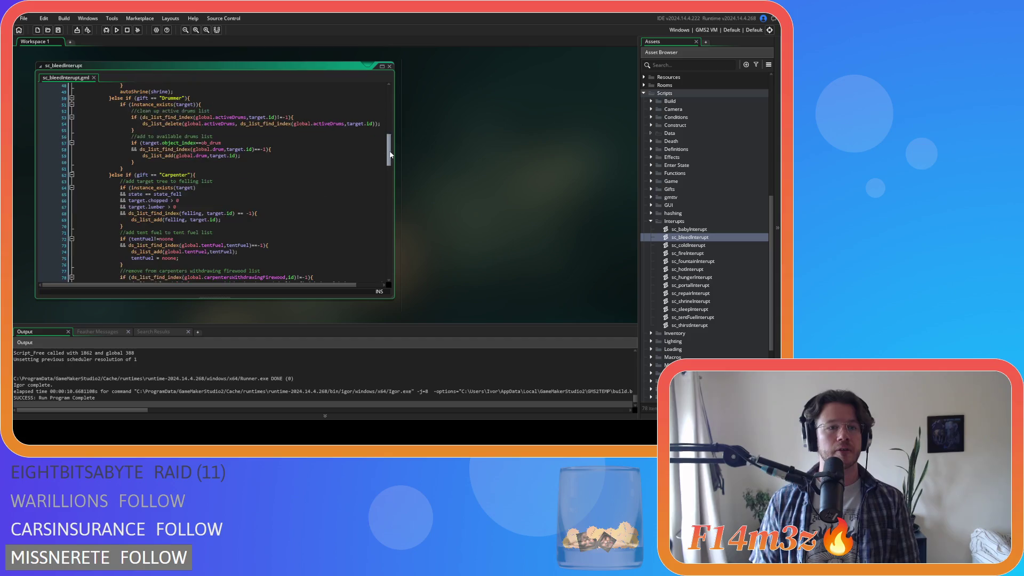
click(192, 140)
key(BackSpace)
key(BackSpace)
key(BackSpace)
text(==state_fell)
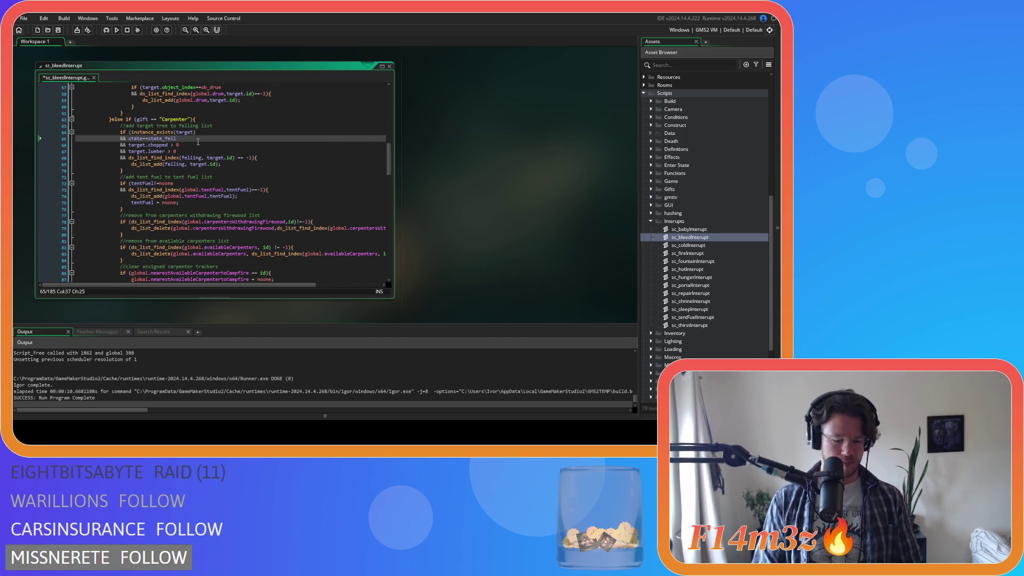
text(ing)
key(ctrl+s)
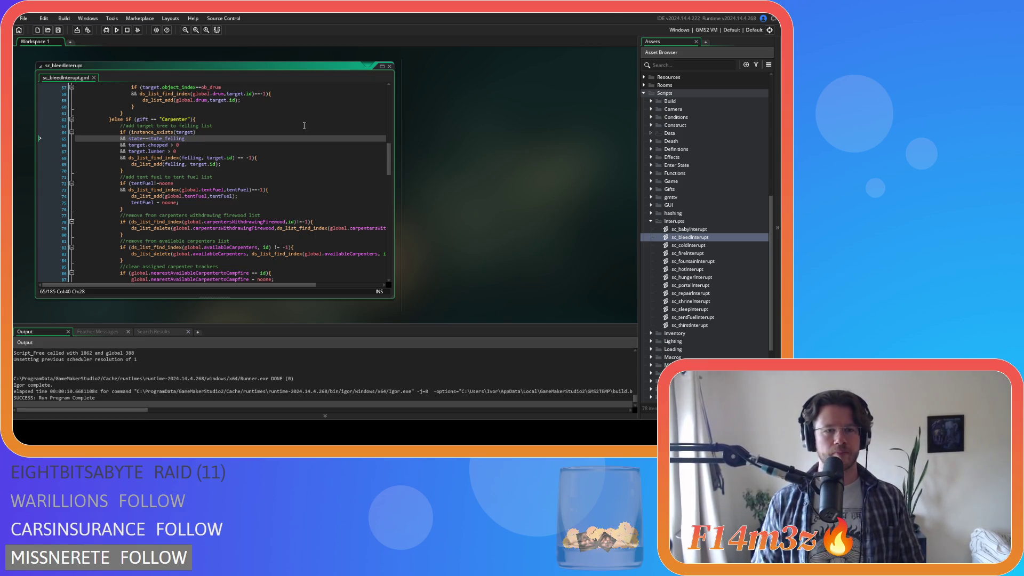
click(390, 66)
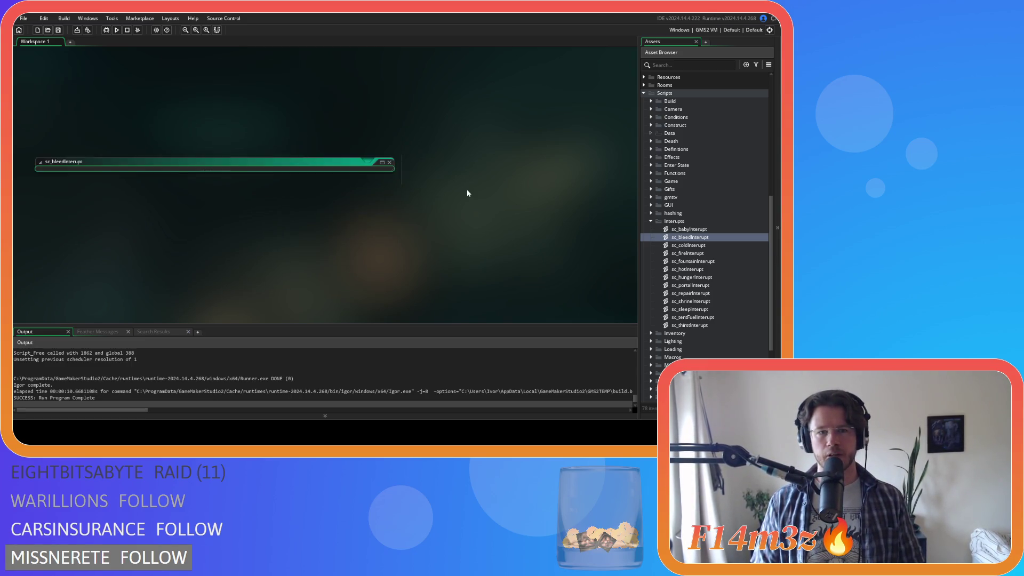
In sc_coldInterupt, change state_fell on line 37 to state_felling and close it.
double_click(710, 246)
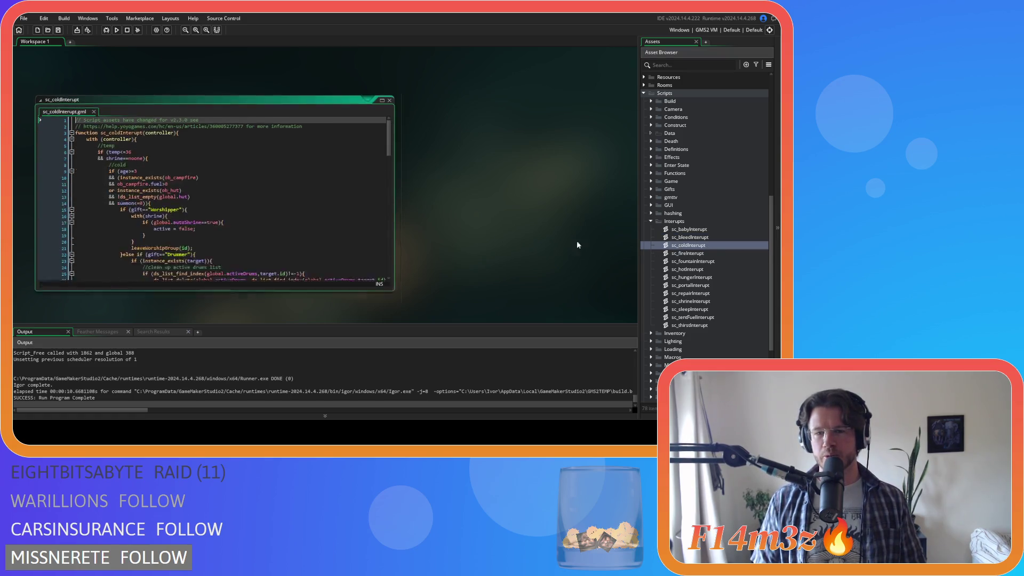
drag(388, 117, 391, 247)
scroll(372, 141, up, 15)
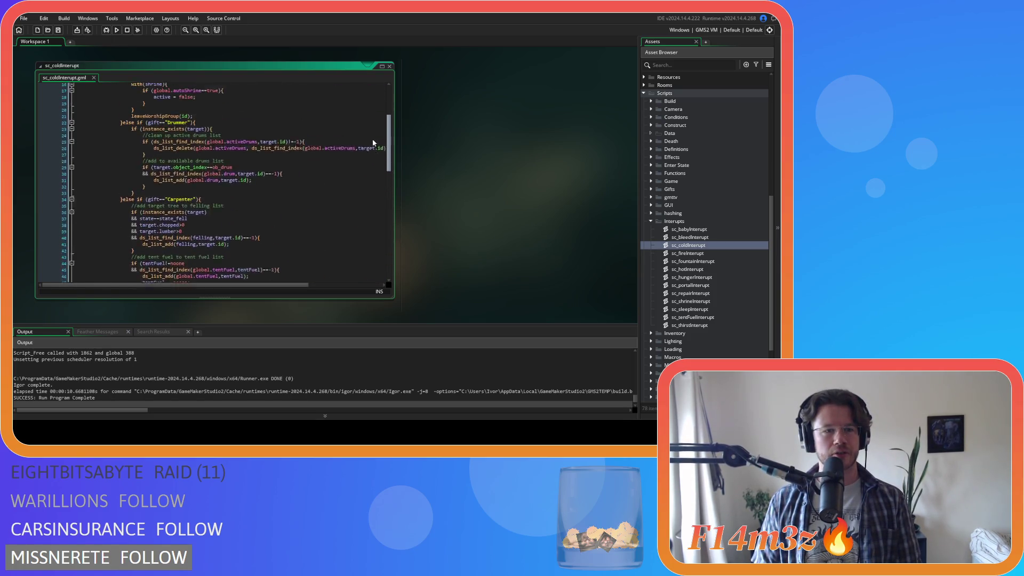
scroll(370, 152, down, 4)
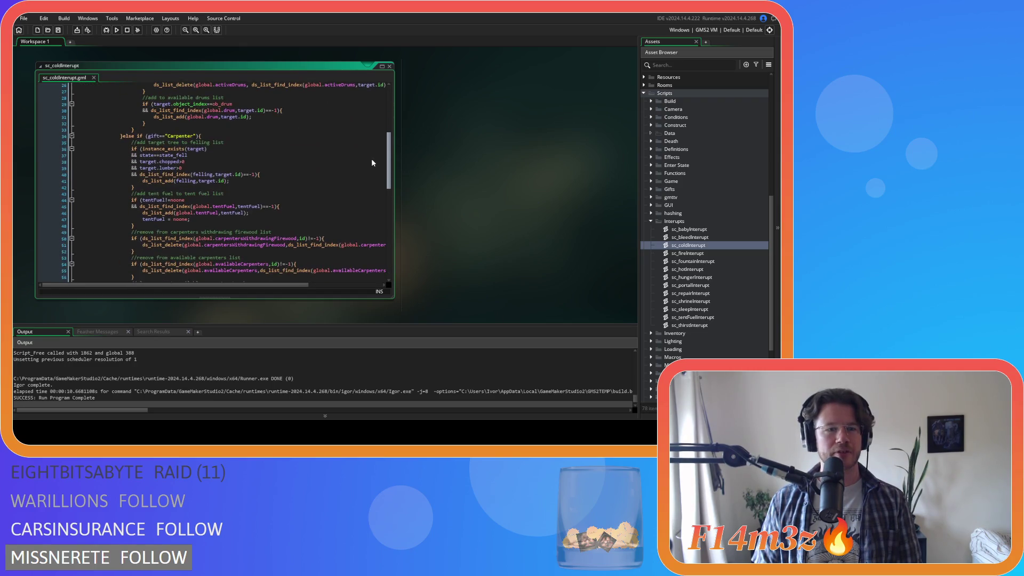
click(209, 159)
click(201, 156)
text(ing)
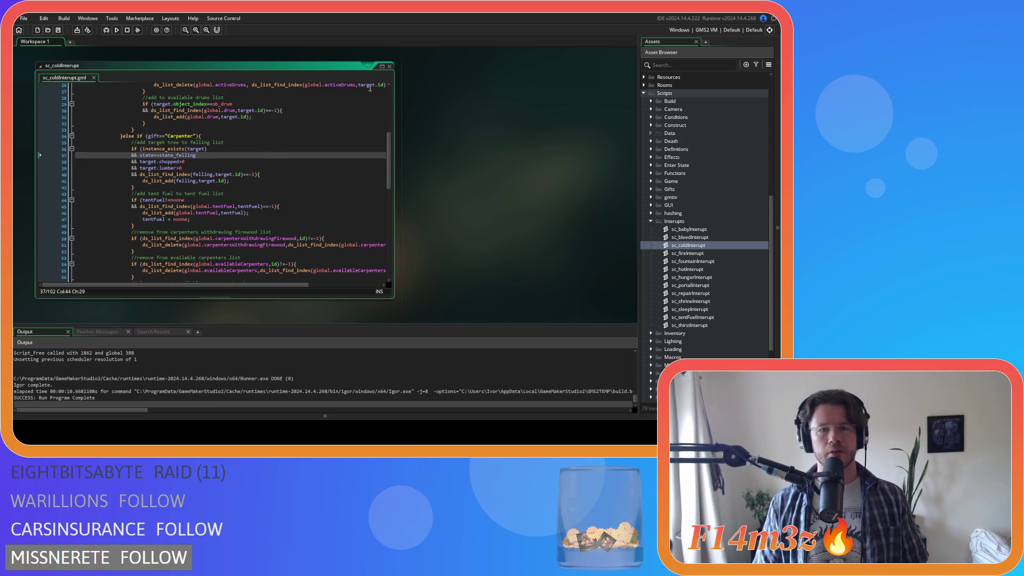
click(389, 67)
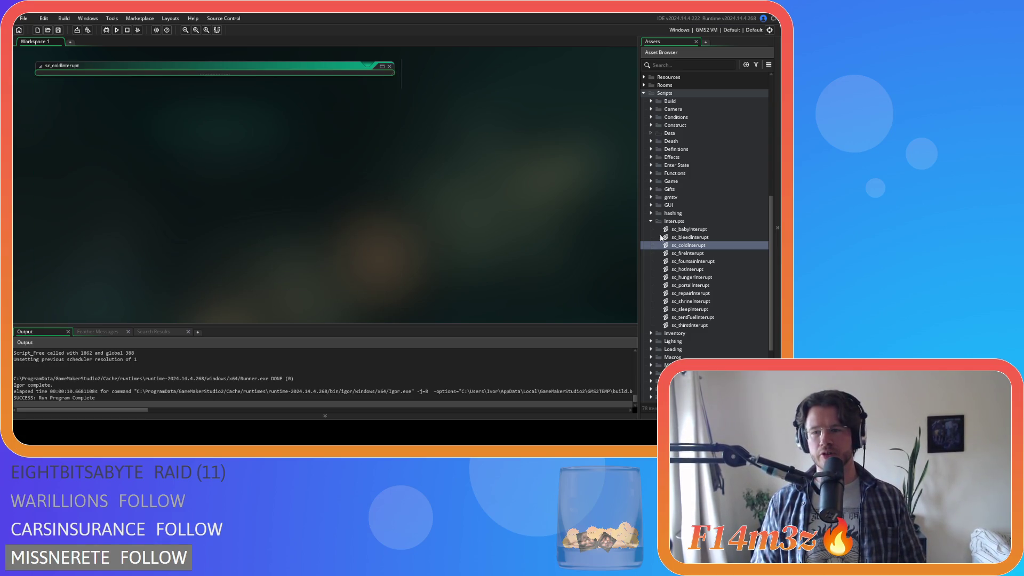
double_click(716, 253)
mouse_move(391, 110)
mouse_down()
mouse_move(380, 244)
mouse_move(372, 94)
mouse_move(385, 155)
mouse_up()
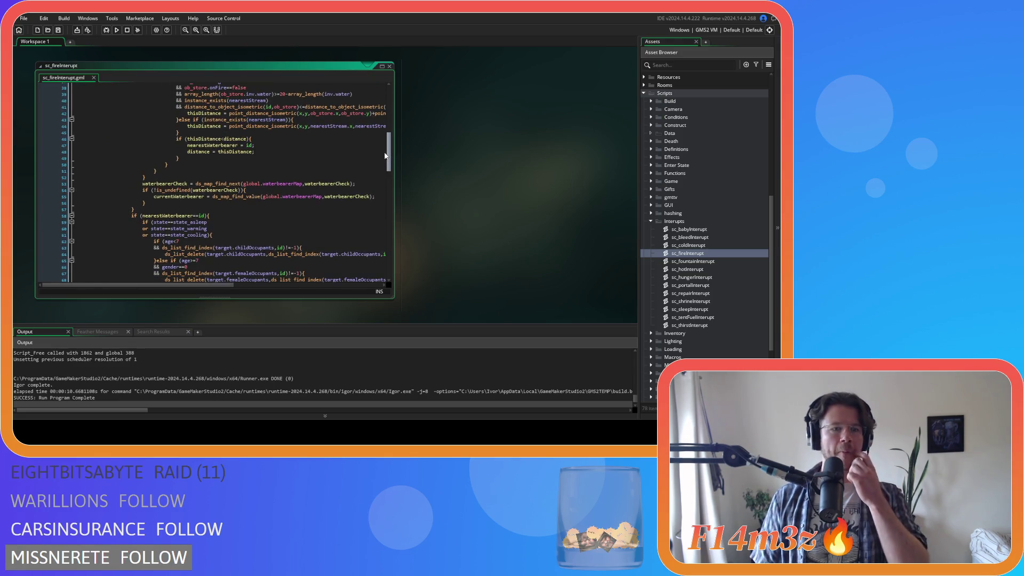
scroll(385, 155, down, 7)
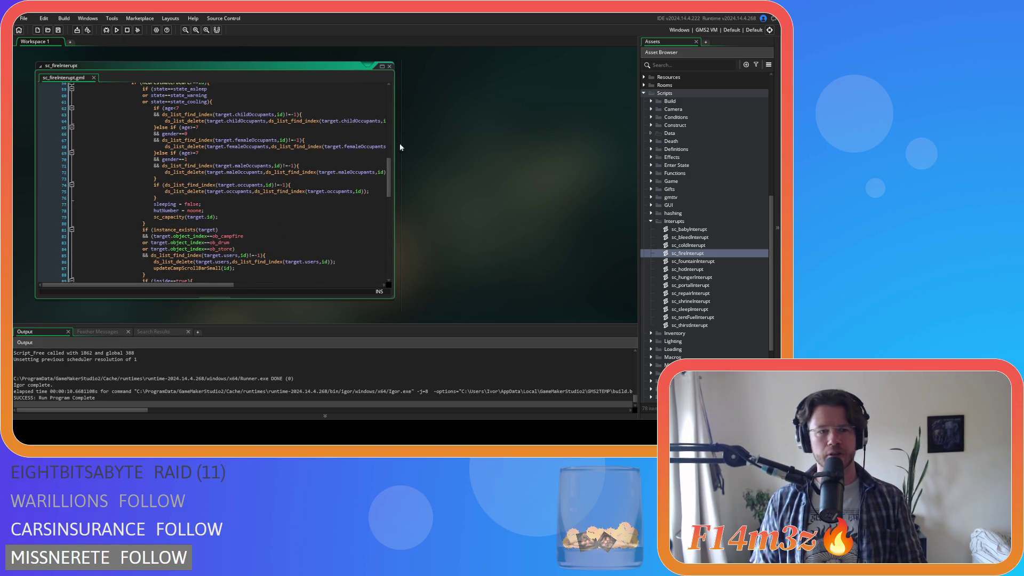
mouse_move(389, 176)
mouse_down()
mouse_move(389, 235)
mouse_move(398, 67)
mouse_up()
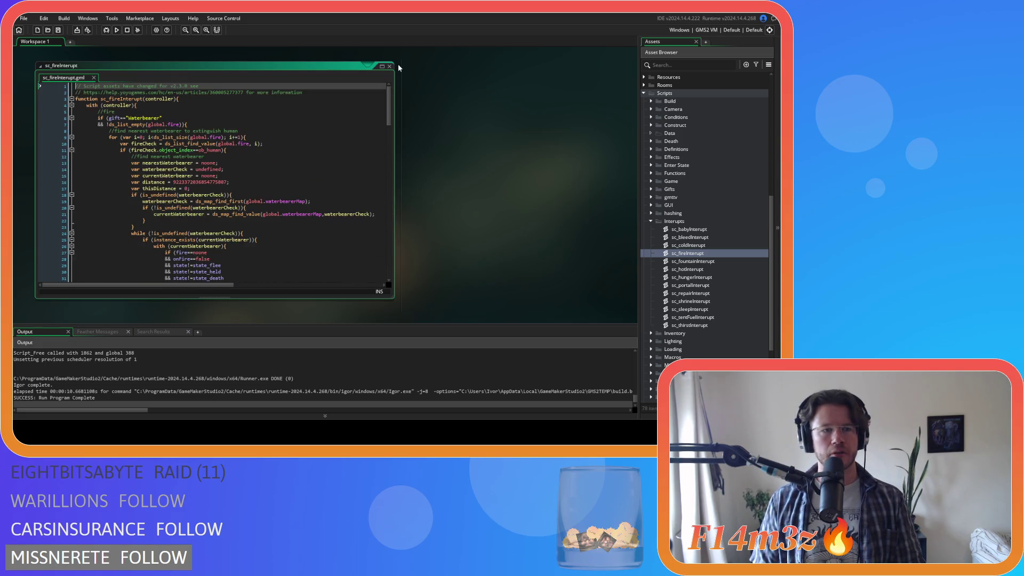
click(390, 66)
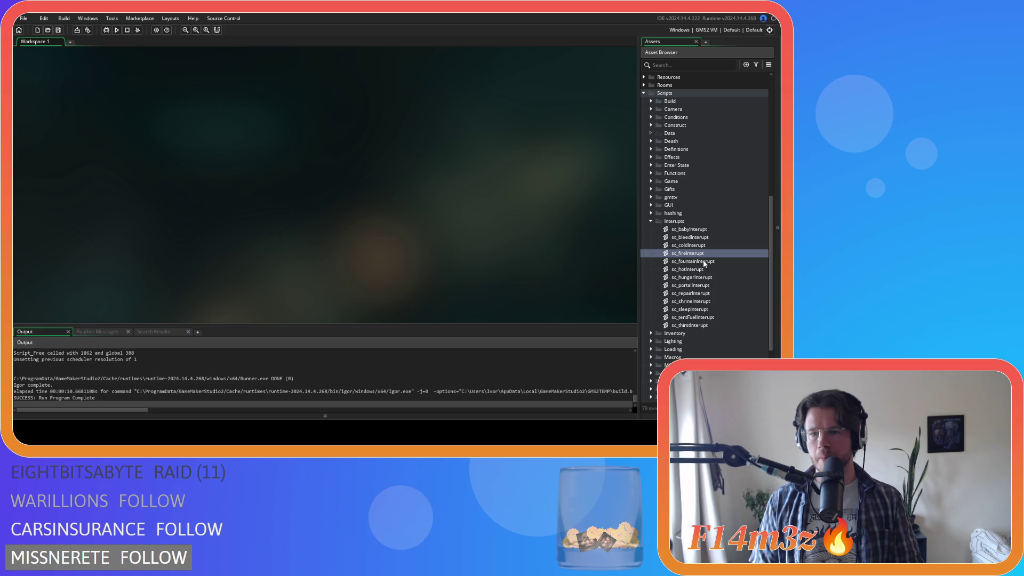